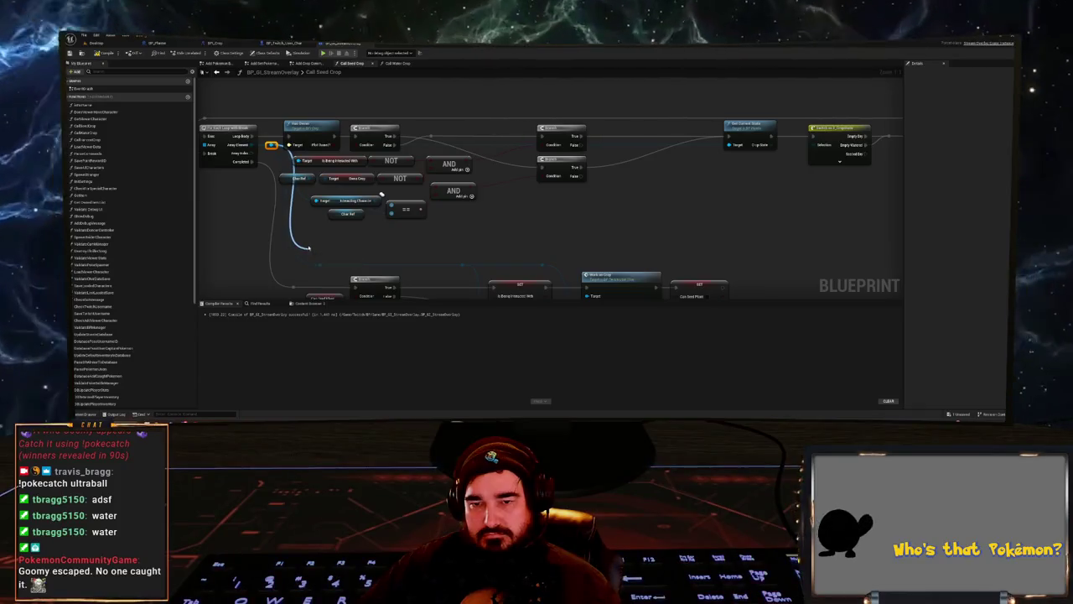
- Add a reroute point on the wire leading into the condition-checking nodes
{"action": "scroll", "coordinate": [459, 216], "scroll_direction": "down", "scroll_amount": 1}
{"action": "left_click_drag", "start_coordinate": [460, 217], "coordinate": [420, 232]}
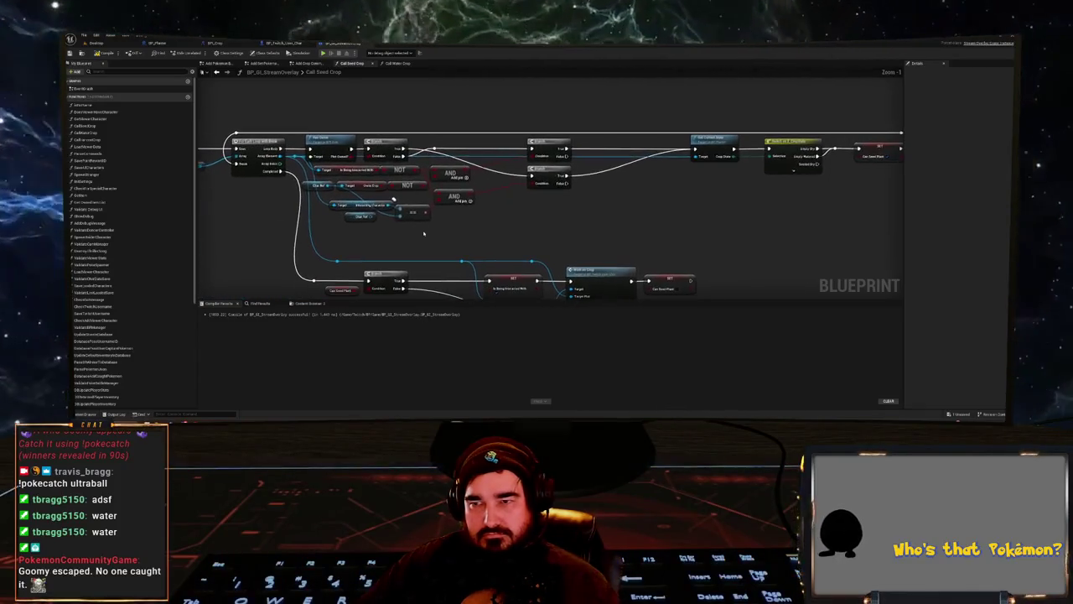
{"action": "left_click_drag", "start_coordinate": [582, 243], "coordinate": [316, 141]}
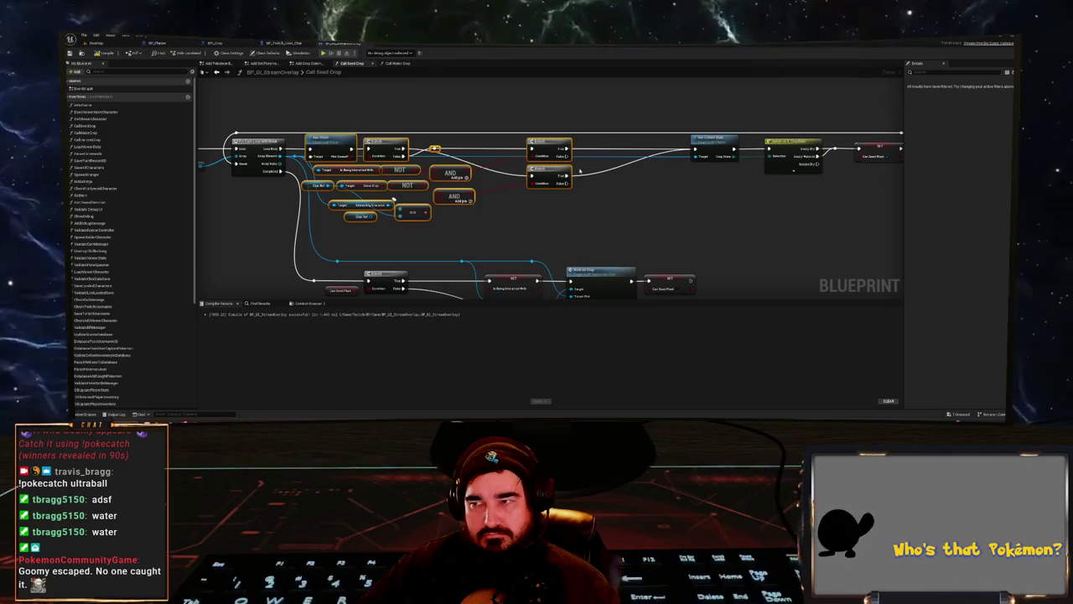
{"action": "double_click", "coordinate": [637, 149]}
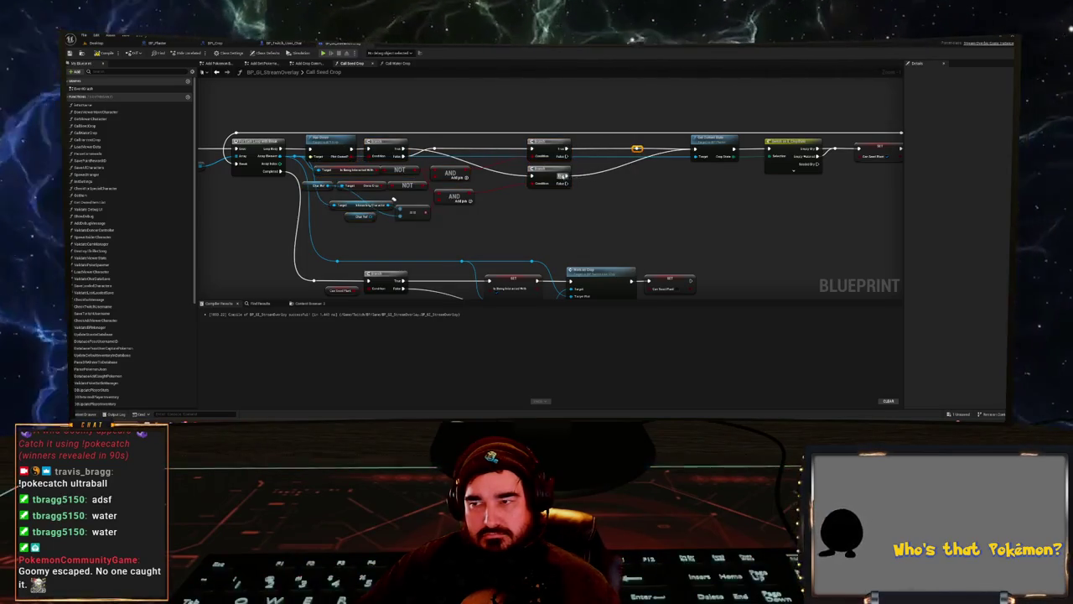
- Select the NOT, AND and Branch nodes plus the top Branch nodes and collapse them to a function
{"action": "left_click_drag", "start_coordinate": [643, 161], "coordinate": [344, 223]}
{"action": "left_click_drag", "start_coordinate": [344, 161], "coordinate": [314, 127]}
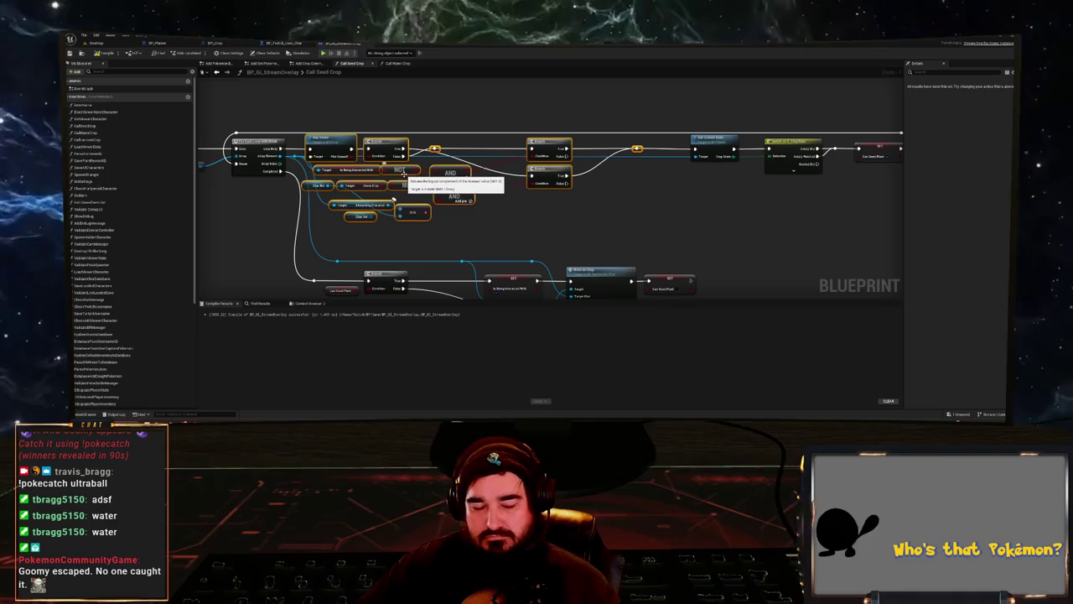
{"action": "right_click", "coordinate": [312, 138]}
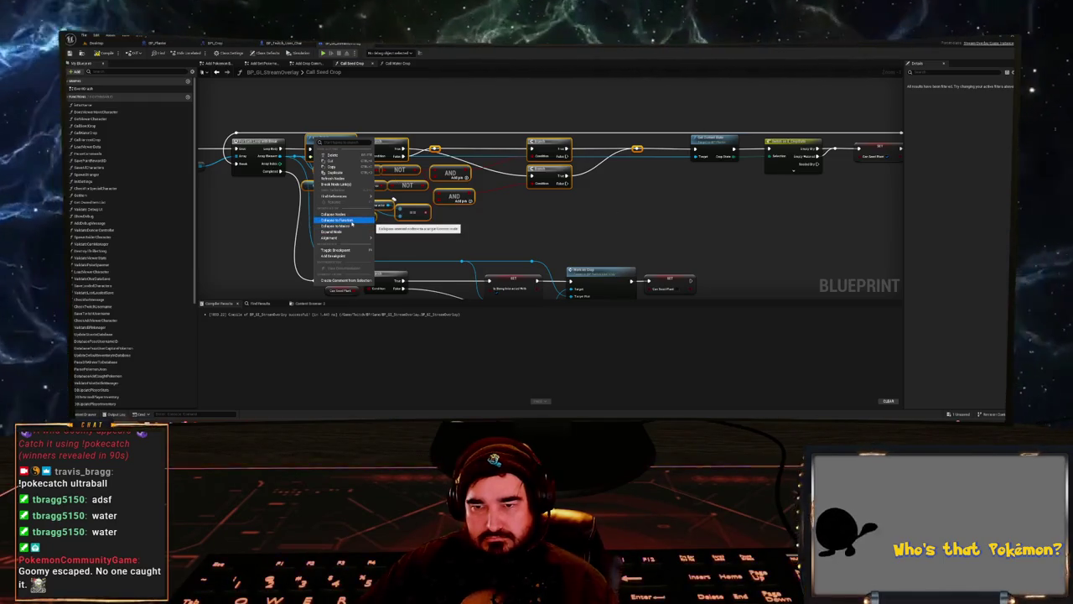
{"action": "left_click", "coordinate": [351, 222]}
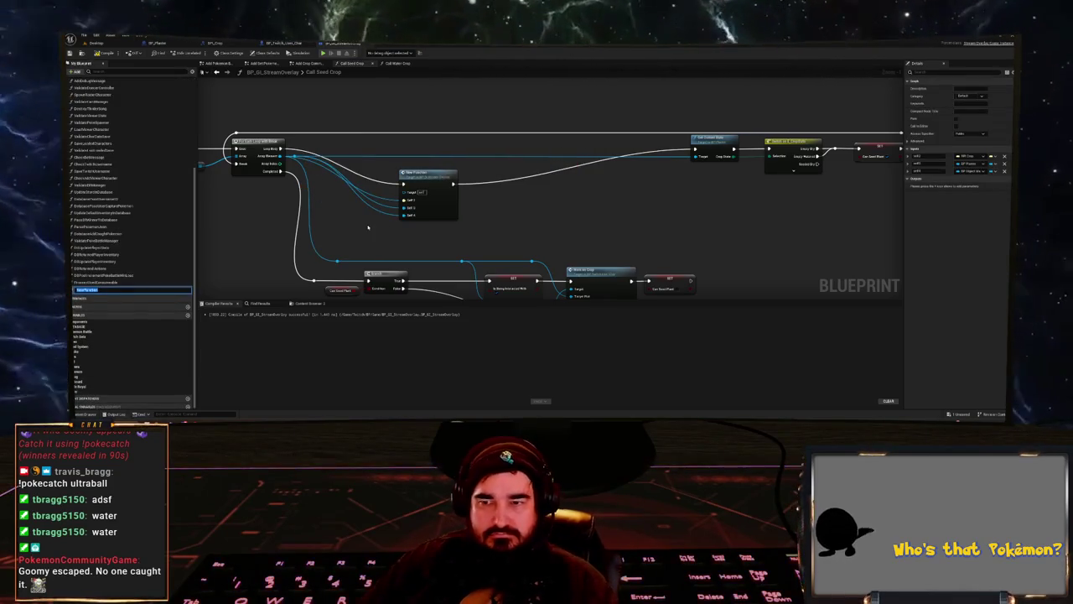
- Accept the name NewFunction, undo the collapse, nudge Has Owner up and reselect the check nodes
{"action": "key", "text": "Return"}
{"action": "key", "text": "ctrl+z"}
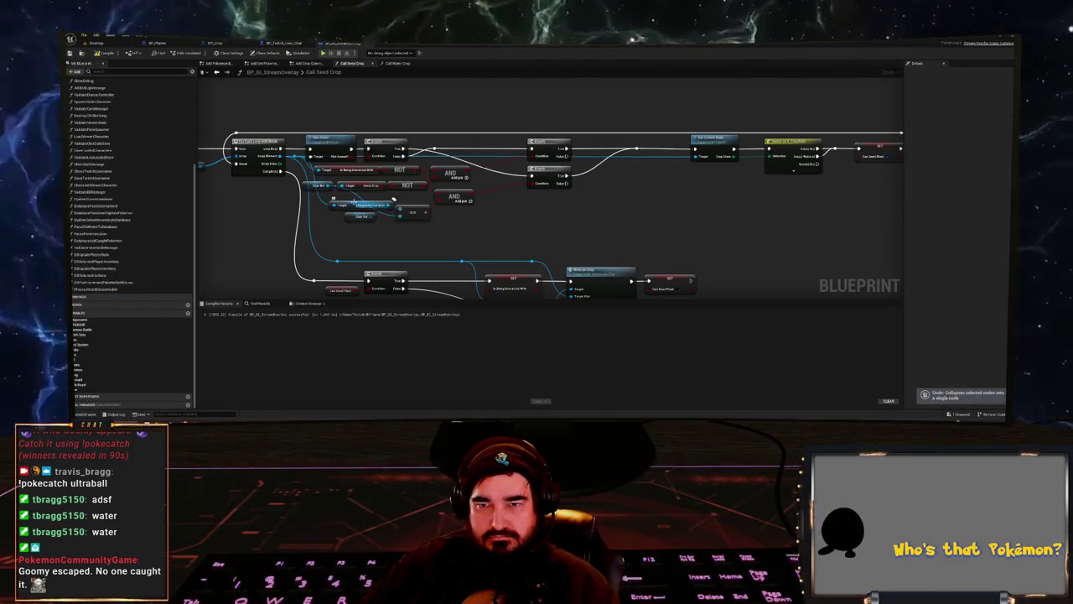
{"action": "mouse_move", "coordinate": [317, 147]}
{"action": "left_mouse_down"}
{"action": "mouse_move", "coordinate": [323, 137]}
{"action": "mouse_move", "coordinate": [323, 148]}
{"action": "left_mouse_up"}
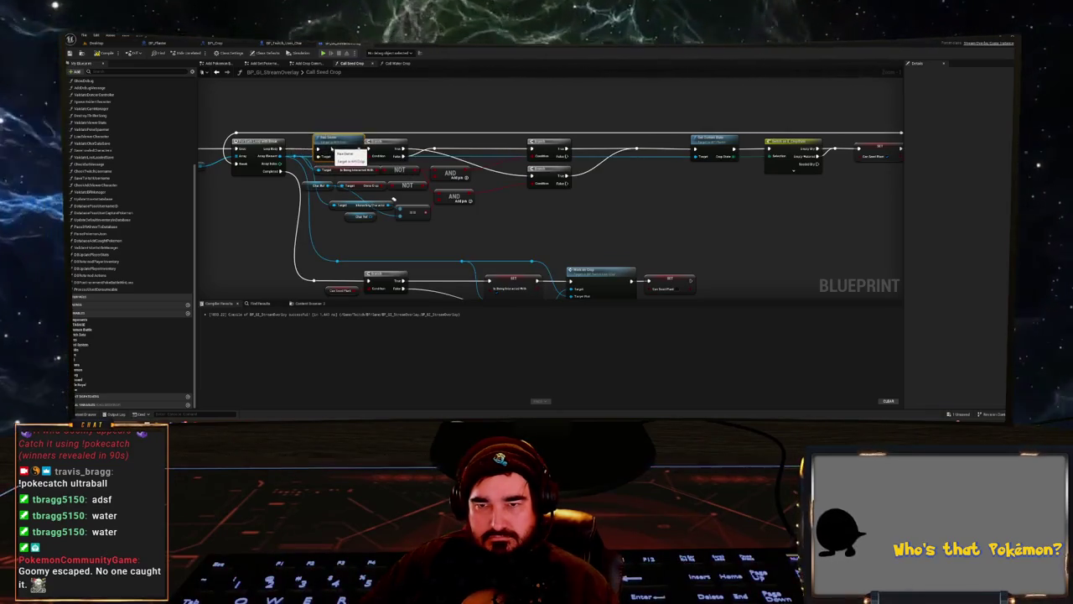
{"action": "mouse_move", "coordinate": [659, 248]}
{"action": "left_mouse_down"}
{"action": "mouse_move", "coordinate": [331, 166]}
{"action": "mouse_move", "coordinate": [330, 142]}
{"action": "left_mouse_up"}
- Collapse the selected nodes into a function named Check Can Player Interact with Crop
{"action": "right_click", "coordinate": [333, 145]}
{"action": "mouse_move", "coordinate": [370, 243]}
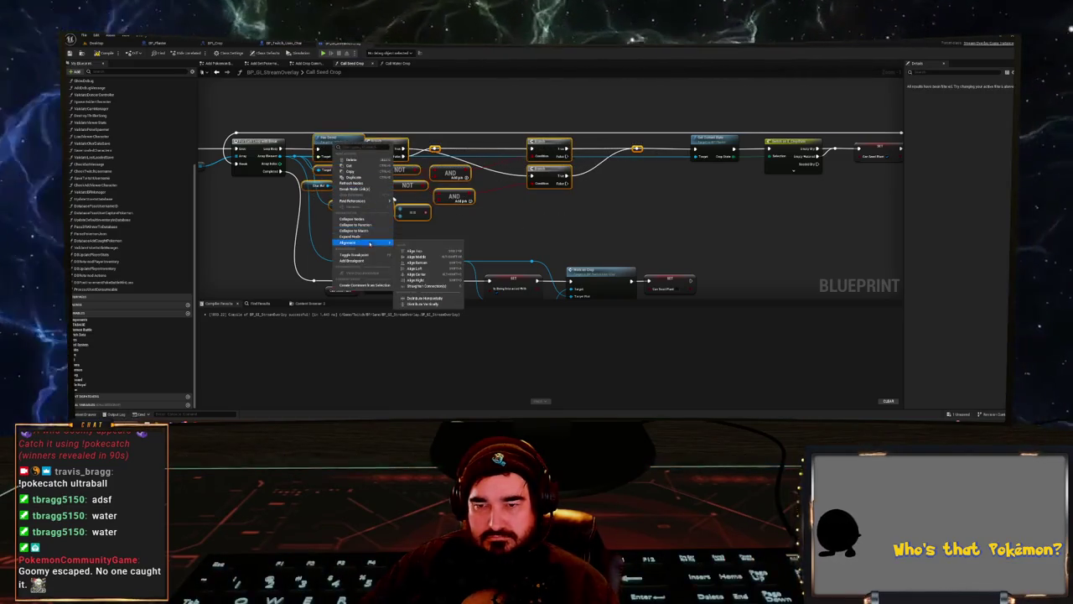
{"action": "left_click", "coordinate": [356, 224]}
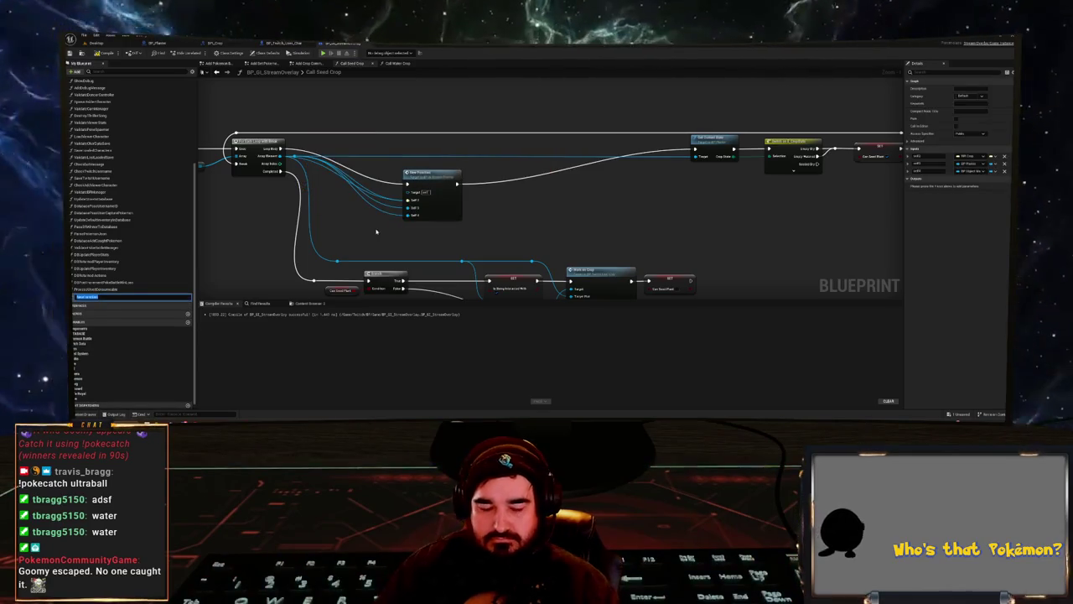
{"action": "type", "text": "Ca"}
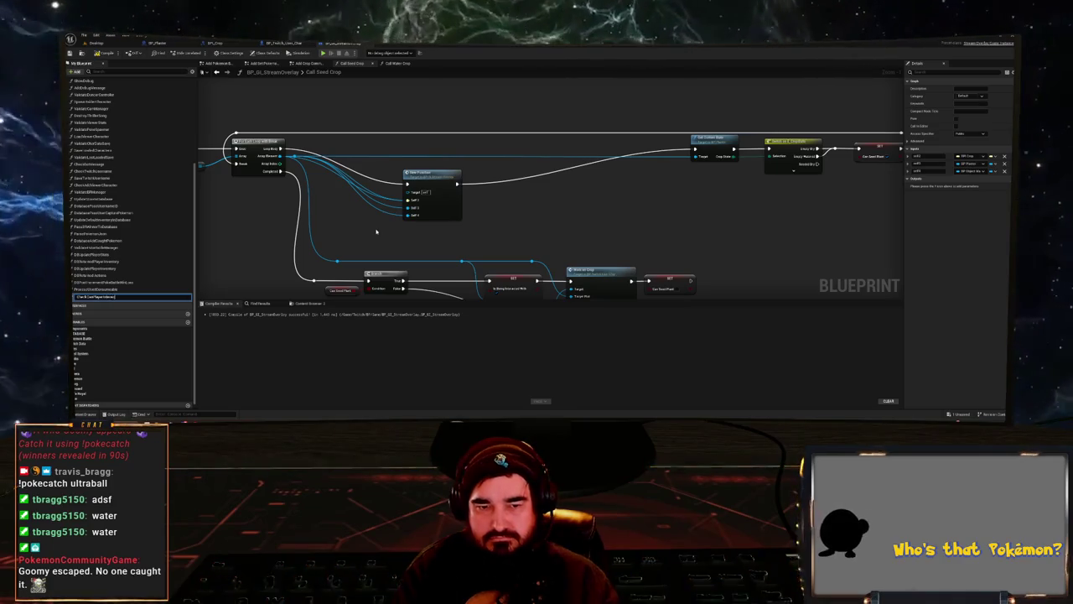
{"action": "key", "text": "Return"}
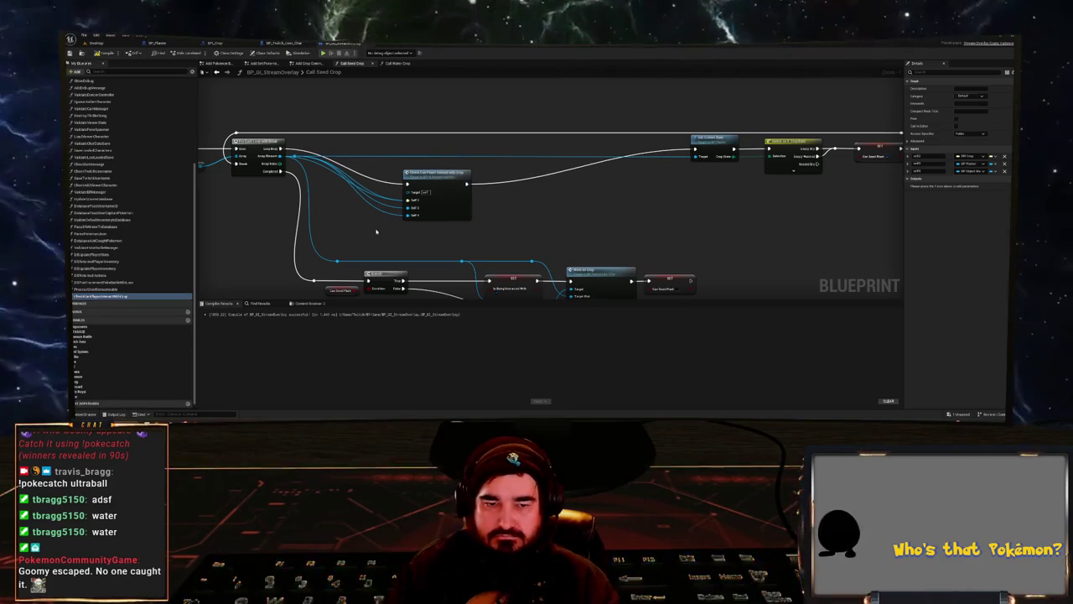
{"action": "left_click_drag", "start_coordinate": [435, 183], "coordinate": [411, 147]}
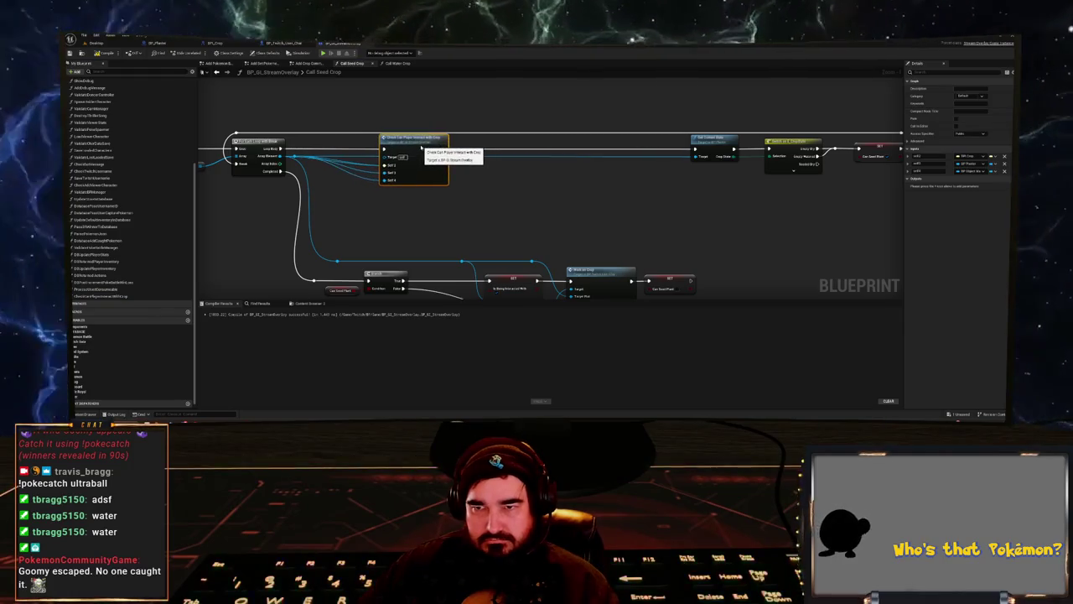
- Reroute the Array Element wire, dropping the Self 3 link and aligning it to Self 2
{"action": "scroll", "coordinate": [369, 149], "scroll_direction": "up", "scroll_amount": 1}
{"action": "mouse_move", "coordinate": [286, 157]}
{"action": "left_mouse_down"}
{"action": "mouse_move", "coordinate": [332, 204]}
{"action": "mouse_move", "coordinate": [334, 170]}
{"action": "left_mouse_up"}
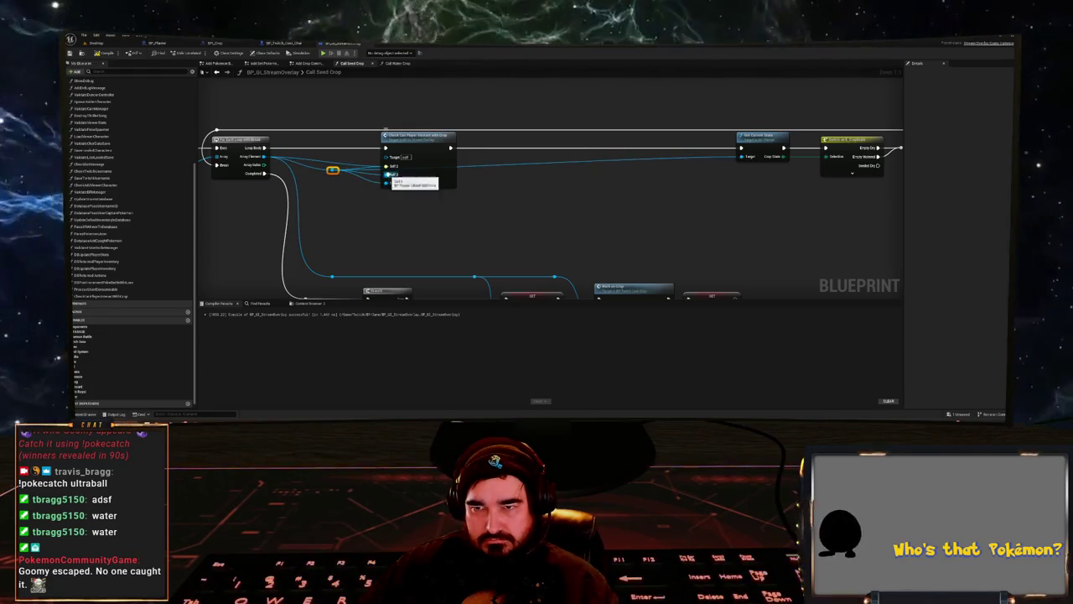
{"action": "left_click", "coordinate": [387, 174], "text": "alt"}
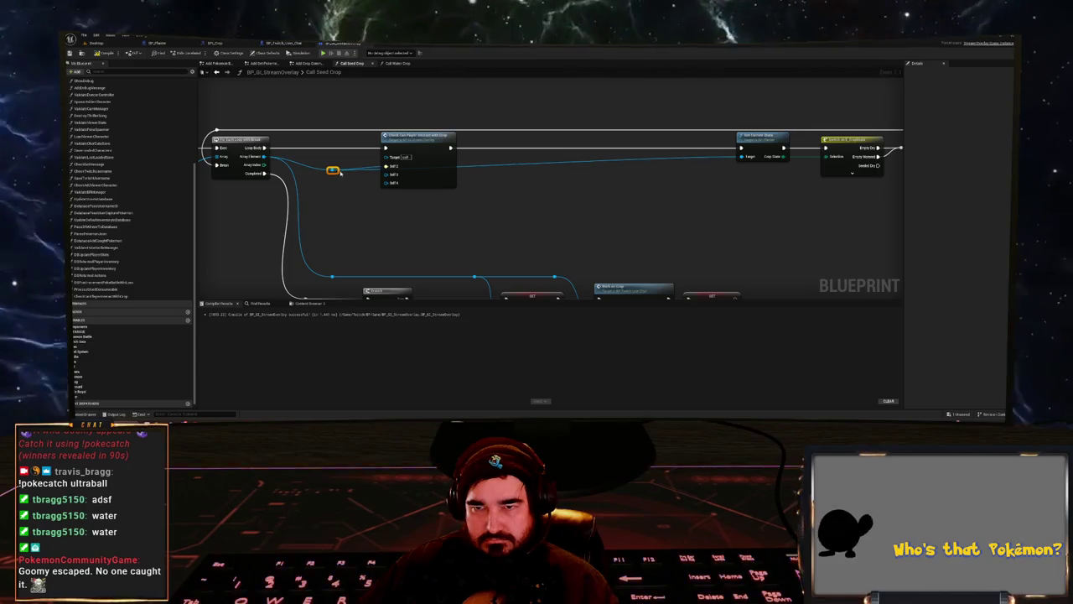
{"action": "left_click_drag", "start_coordinate": [334, 171], "coordinate": [334, 166]}
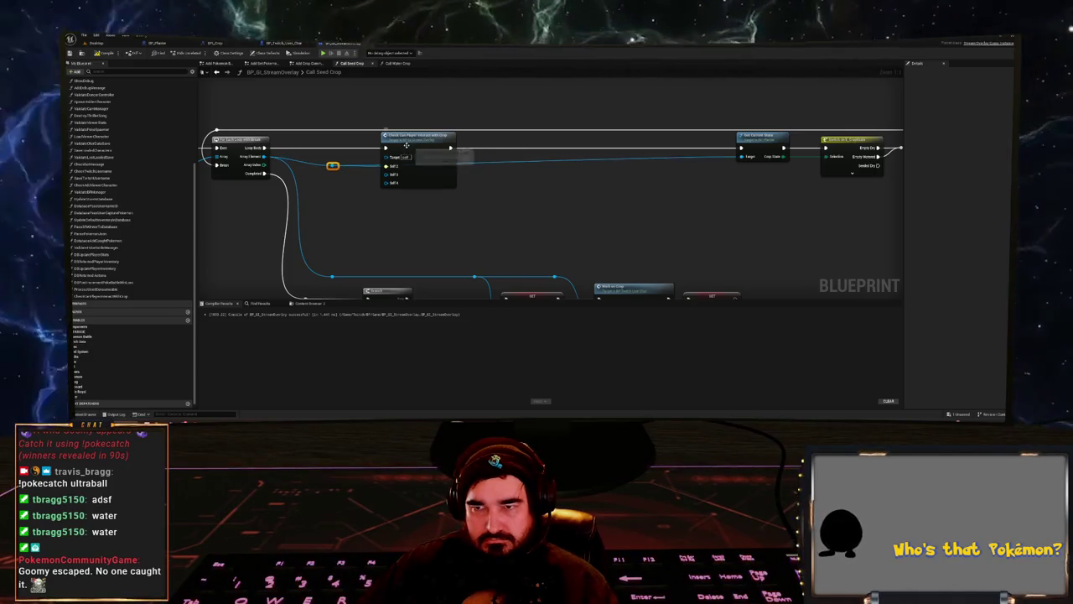
- Inside Check Can Player Interact with Crop, move the Char Ref node left, then undo the move
{"action": "double_click", "coordinate": [406, 146]}
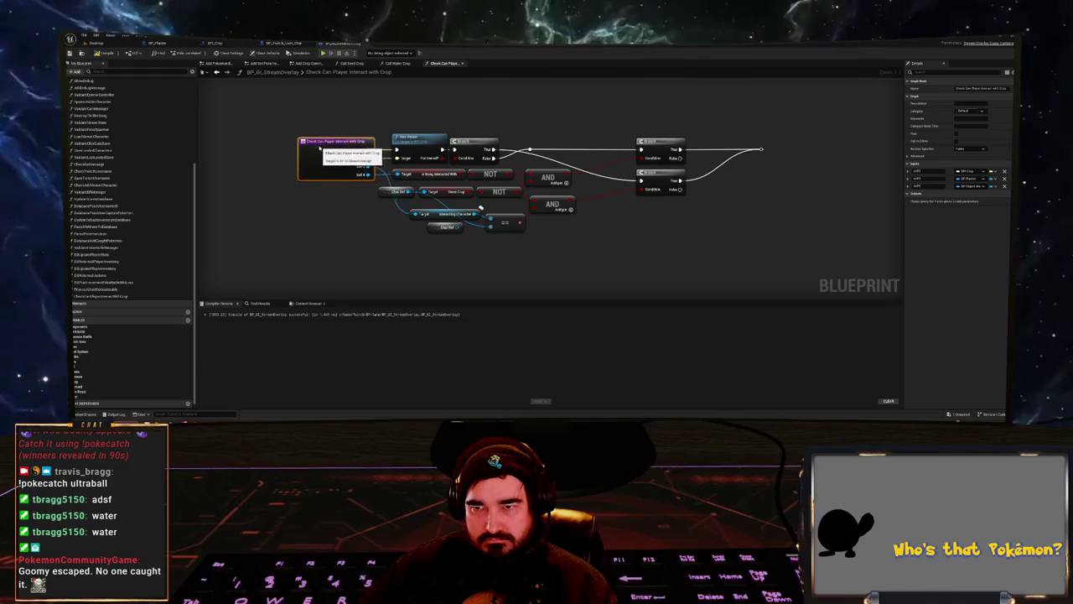
{"action": "left_click", "coordinate": [378, 192]}
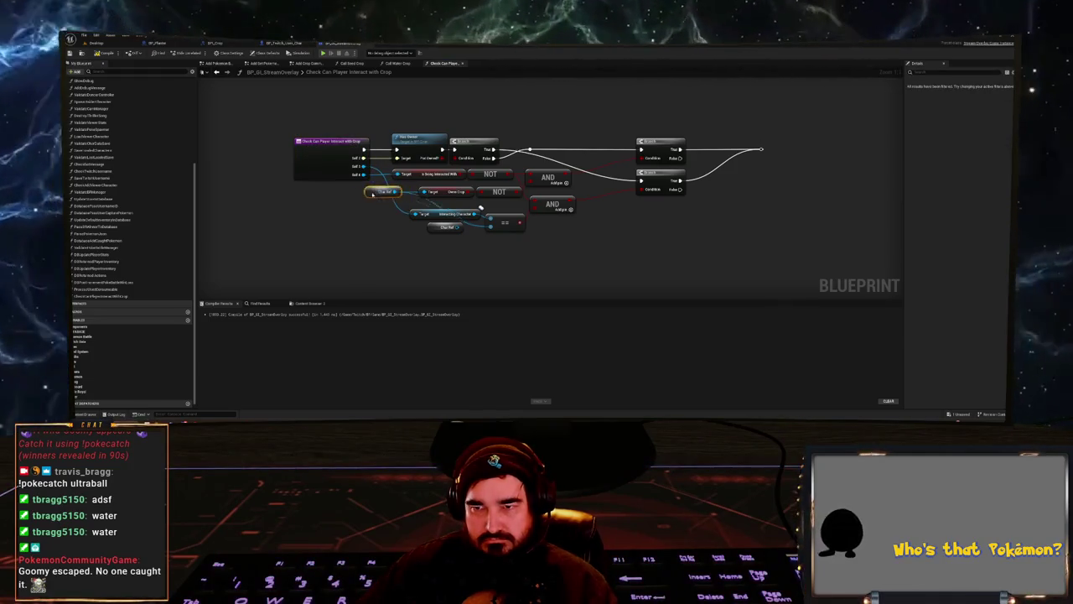
{"action": "left_click_drag", "start_coordinate": [377, 192], "coordinate": [316, 192]}
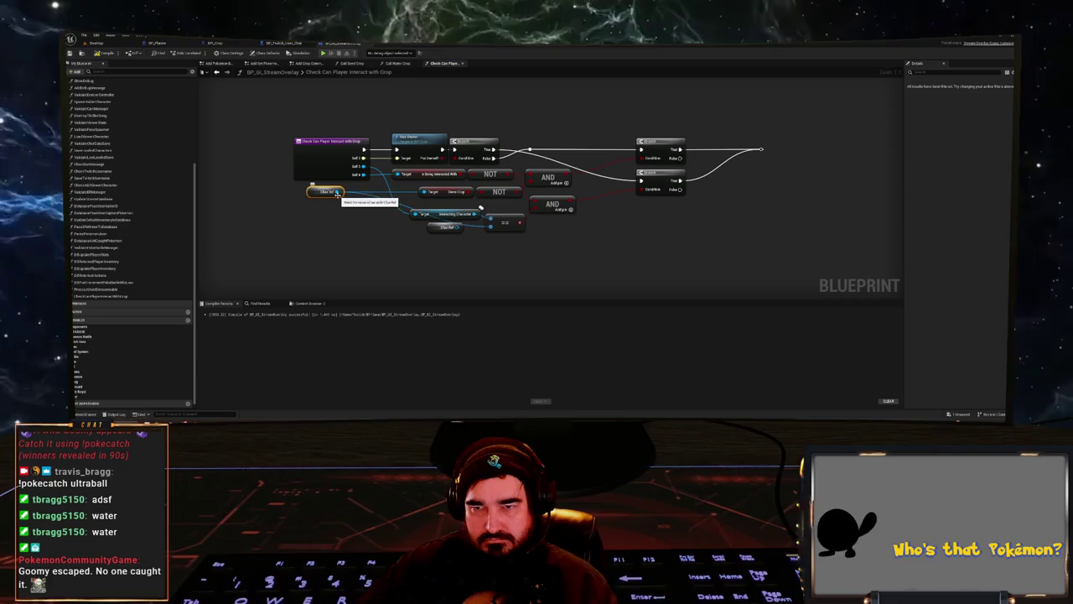
{"action": "key", "text": "ctrl+z"}
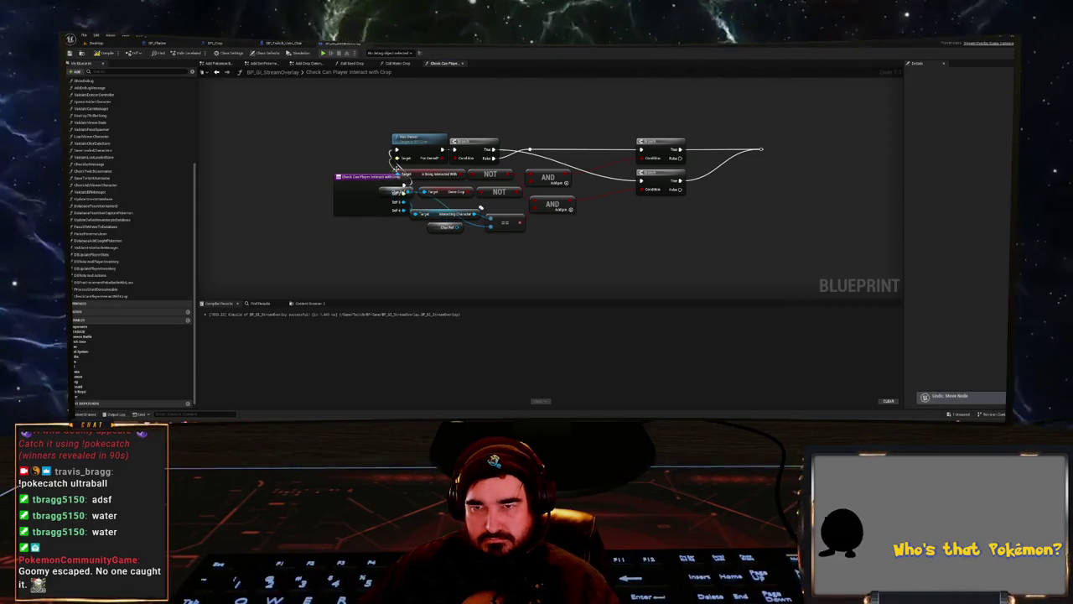
- Back in Call Seed Crop, undo the collapse and reselect all the crop-check nodes
{"action": "left_click", "coordinate": [217, 73]}
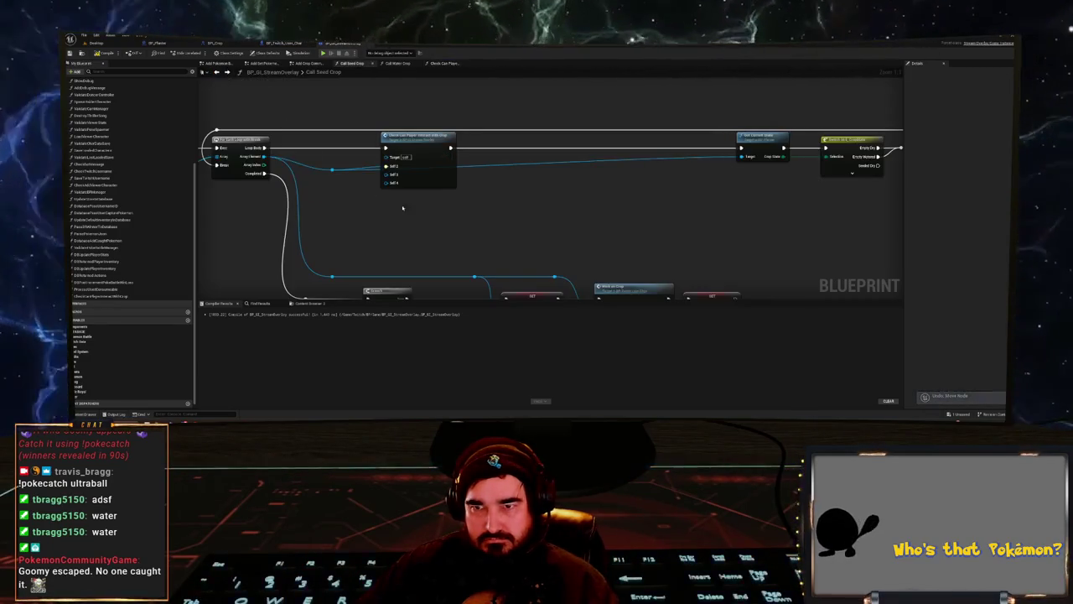
{"action": "key", "text": "ctrl+z"}
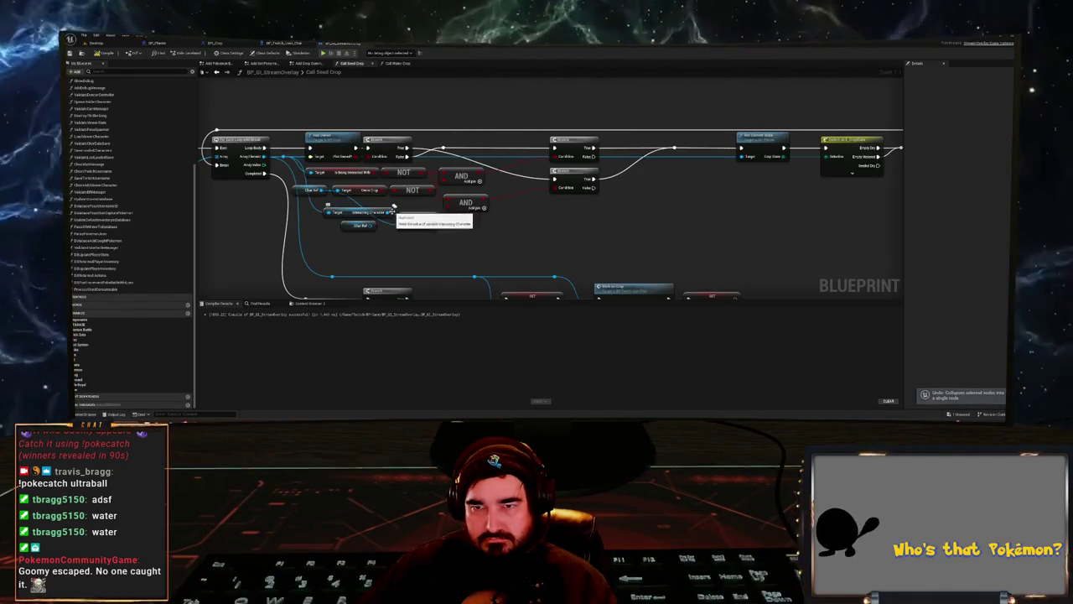
{"action": "left_click_drag", "start_coordinate": [384, 235], "coordinate": [457, 238]}
{"action": "mouse_move", "coordinate": [769, 245]}
{"action": "left_mouse_down"}
{"action": "mouse_move", "coordinate": [469, 202]}
{"action": "mouse_move", "coordinate": [402, 138]}
{"action": "left_mouse_up"}
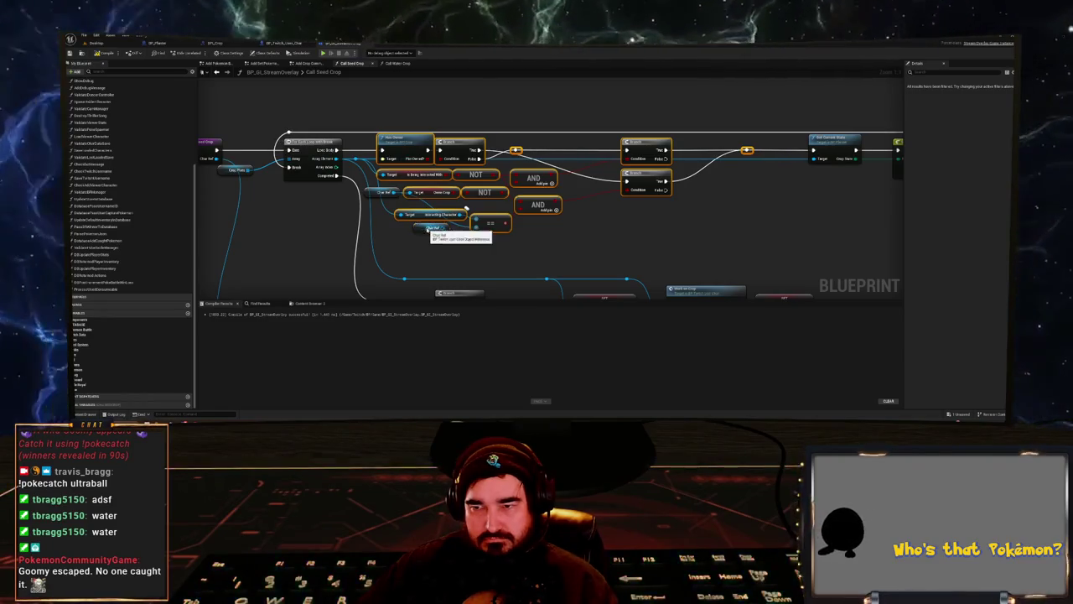
- Collapse the selected crop-check nodes into a New Function node
{"action": "right_click", "coordinate": [457, 146]}
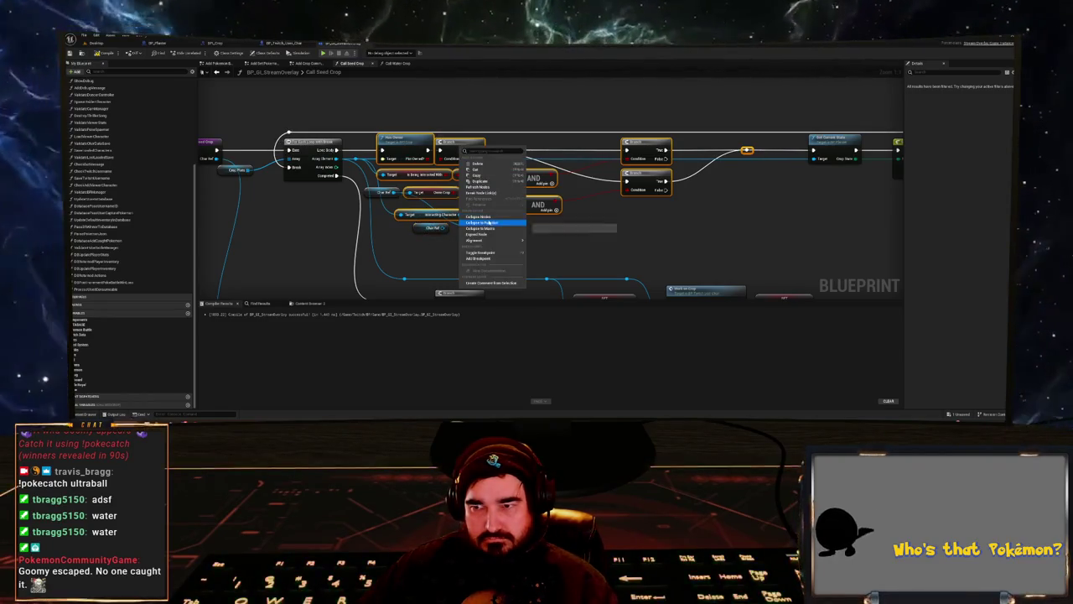
{"action": "left_click", "coordinate": [486, 220]}
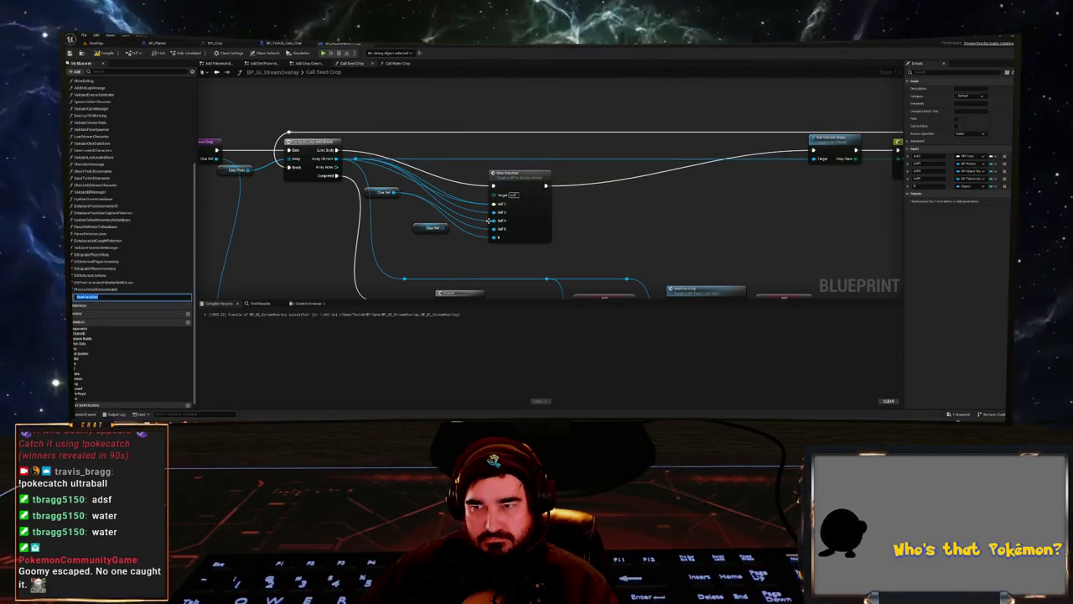
{"action": "left_click", "coordinate": [531, 233]}
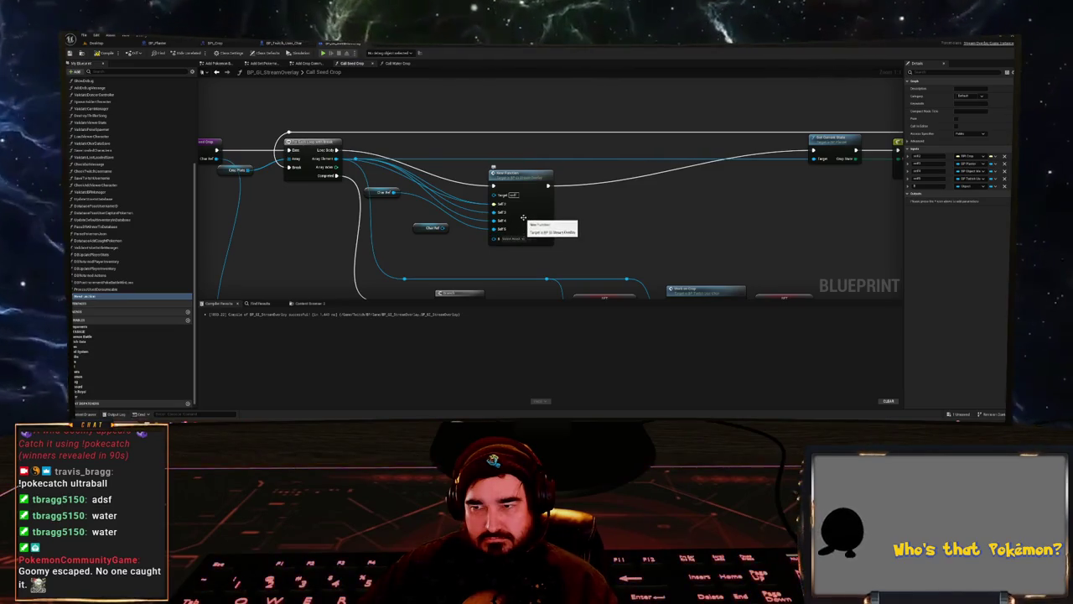
{"action": "left_click", "coordinate": [523, 219]}
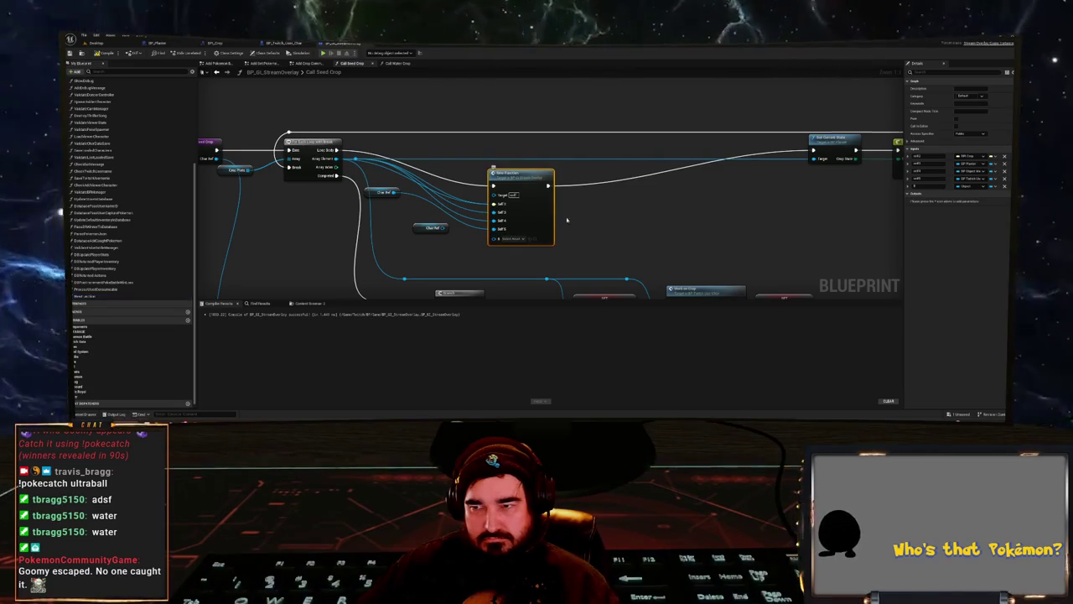
- Remove the extra function inputs so only Crop Plot and Character remain, and line the node up
{"action": "left_click", "coordinate": [1005, 187]}
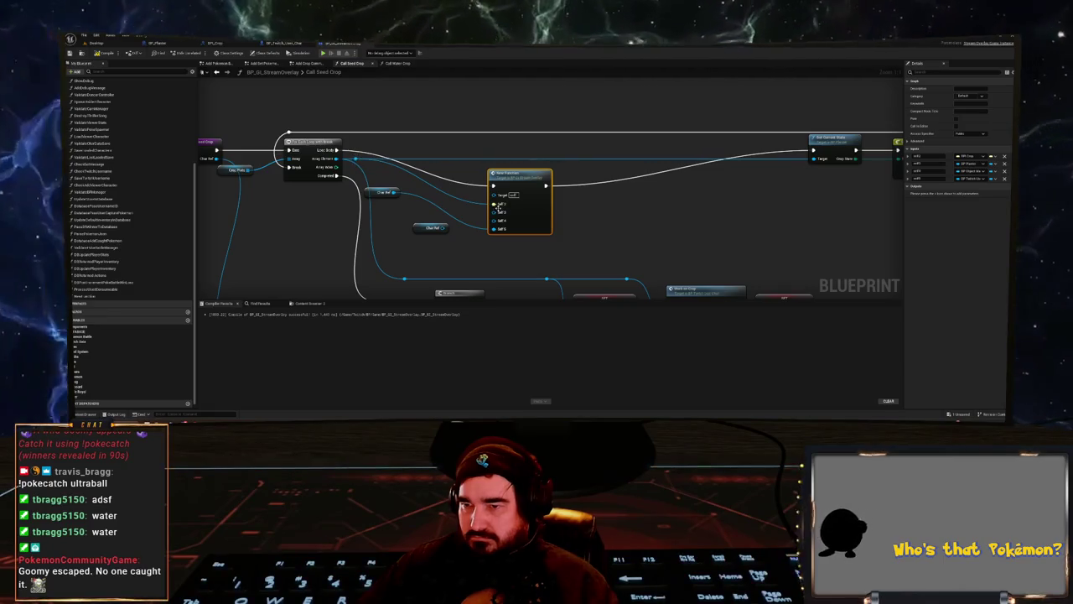
{"action": "left_click_drag", "start_coordinate": [496, 211], "coordinate": [500, 218]}
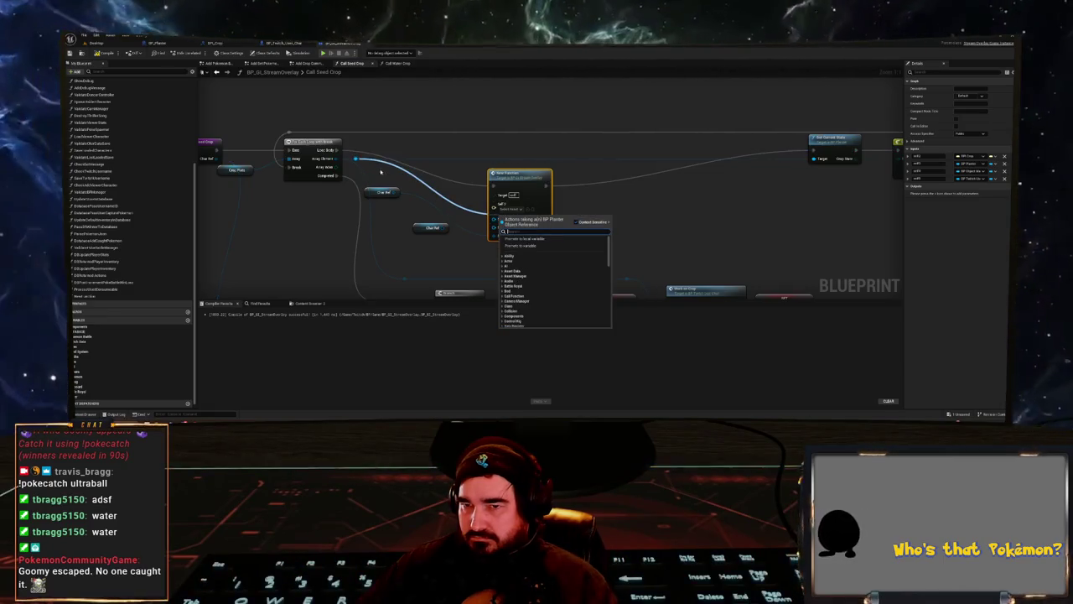
{"action": "mouse_move", "coordinate": [520, 173]}
{"action": "left_mouse_down"}
{"action": "mouse_move", "coordinate": [581, 172]}
{"action": "mouse_move", "coordinate": [545, 164]}
{"action": "mouse_move", "coordinate": [546, 174]}
{"action": "left_mouse_up"}
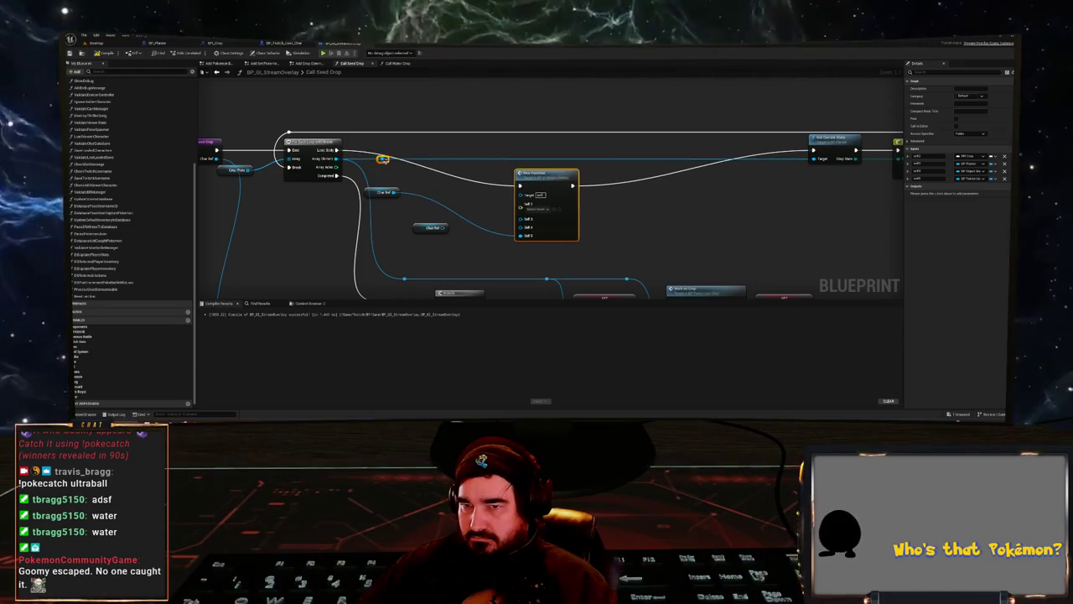
{"action": "mouse_move", "coordinate": [382, 159]}
{"action": "left_mouse_down"}
{"action": "mouse_move", "coordinate": [539, 234]}
{"action": "mouse_move", "coordinate": [521, 233]}
{"action": "left_mouse_up"}
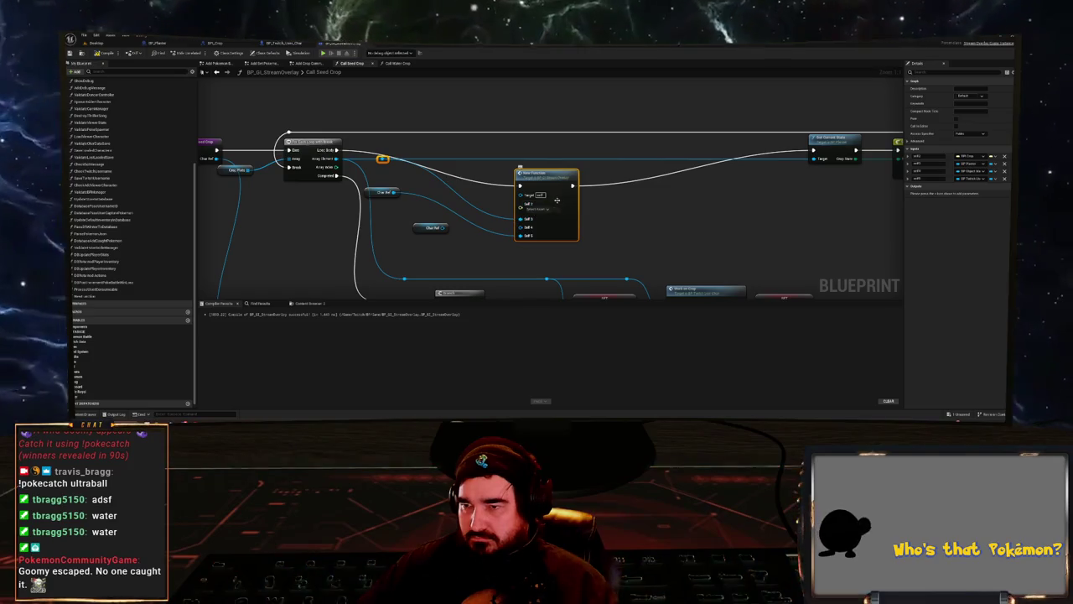
{"action": "left_click", "coordinate": [1005, 171]}
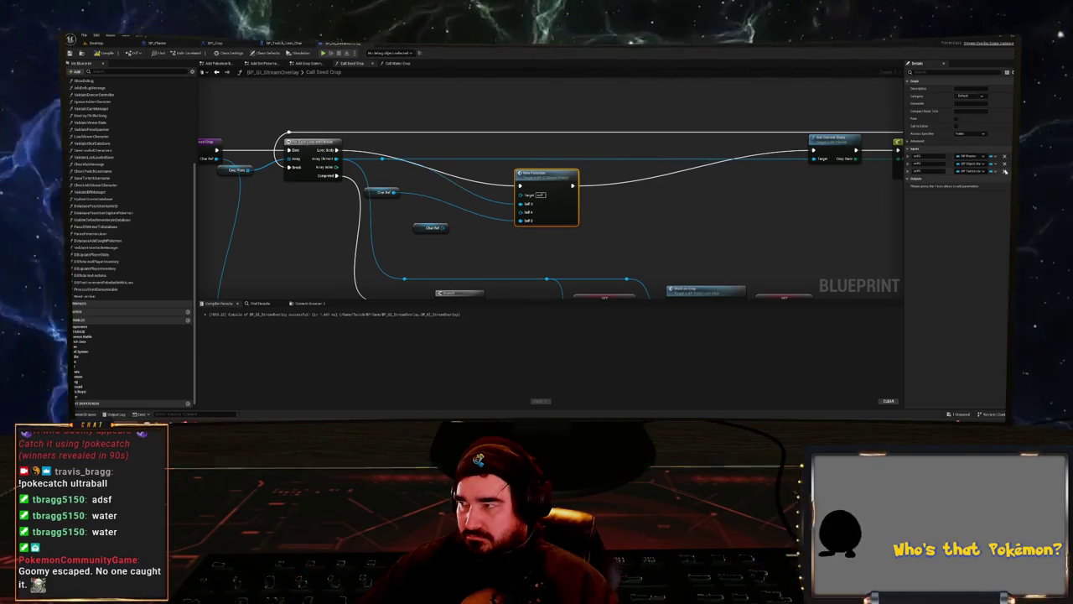
{"action": "left_click", "coordinate": [1004, 164]}
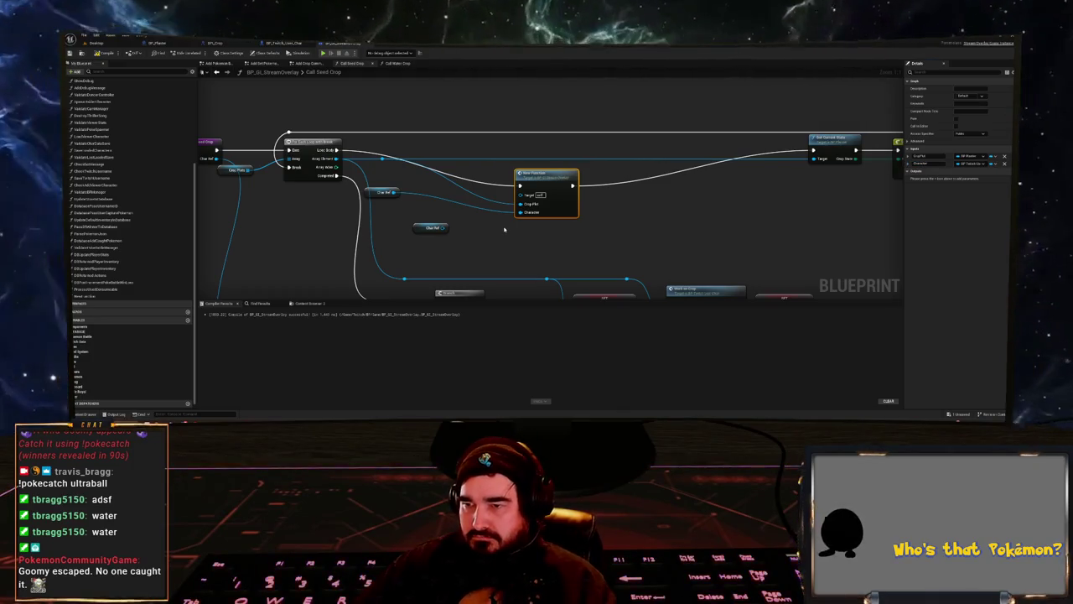
{"action": "left_click_drag", "start_coordinate": [537, 175], "coordinate": [478, 138]}
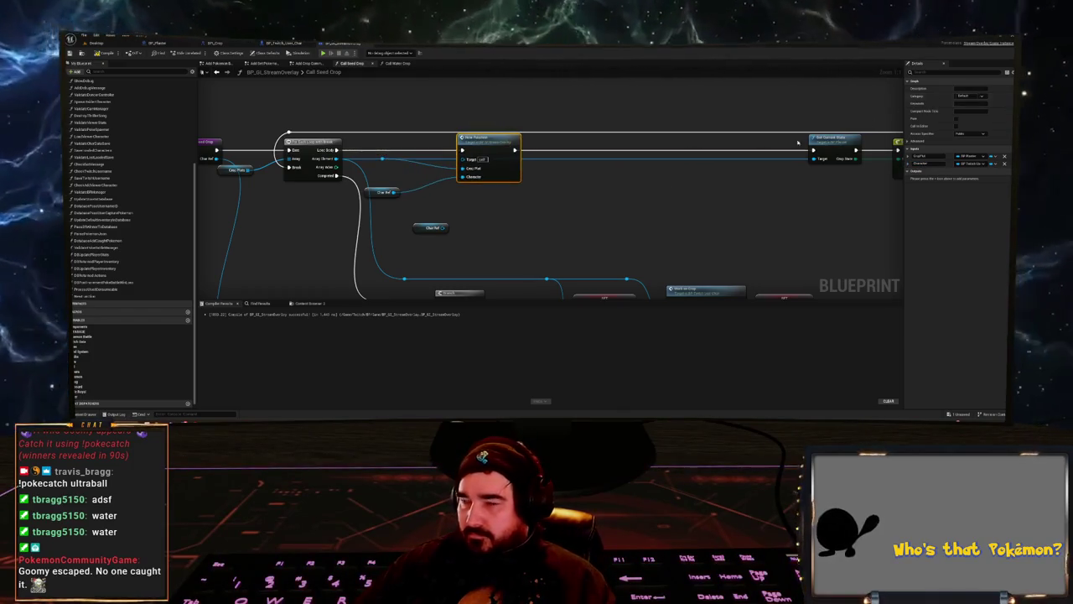
- Rename New Function to Check Can Player Interact with Crop and move the Char Ref nodes beside it
{"action": "left_click", "coordinate": [102, 297]}
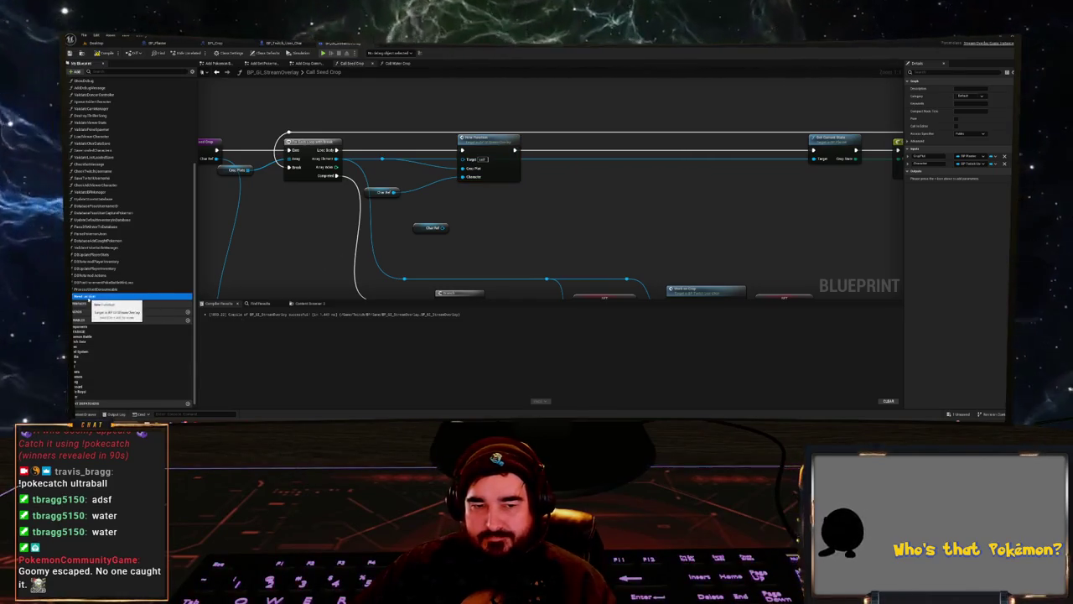
{"action": "left_click", "coordinate": [102, 297]}
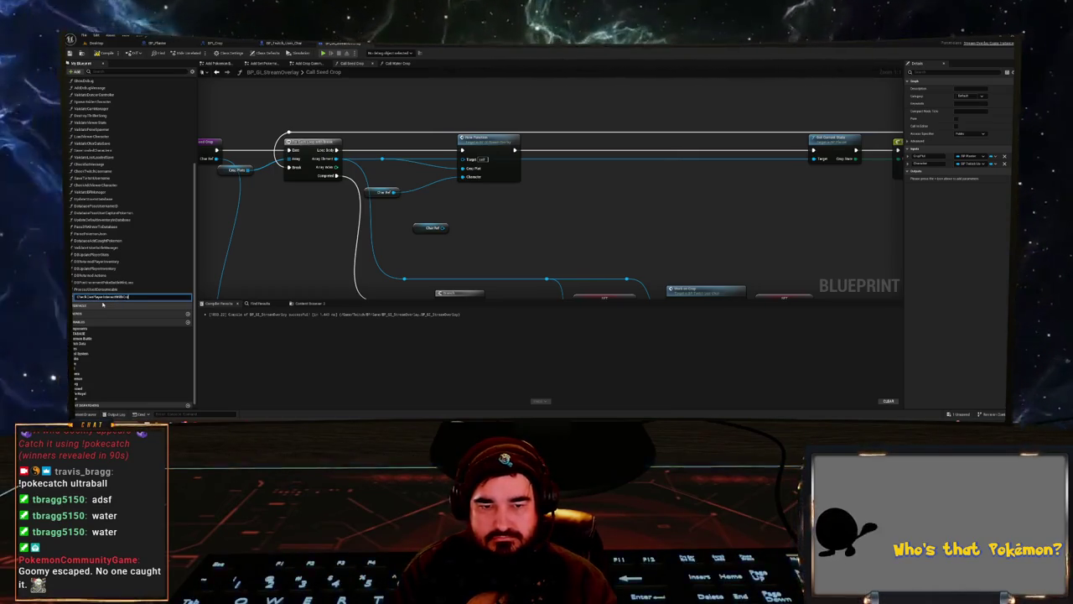
{"action": "key", "text": "Return"}
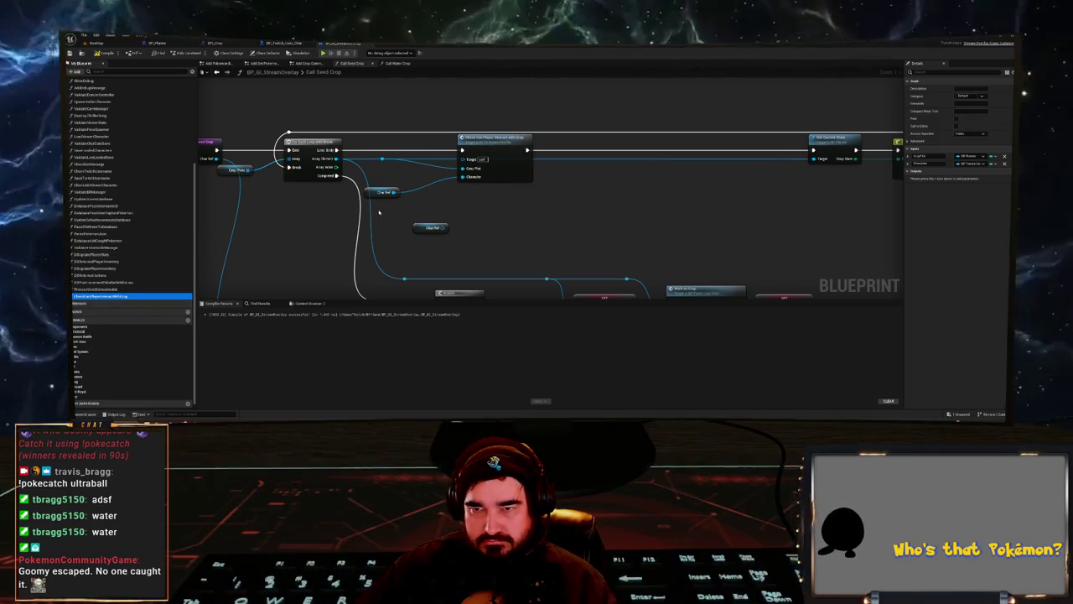
{"action": "left_click_drag", "start_coordinate": [383, 192], "coordinate": [409, 178]}
{"action": "left_click", "coordinate": [431, 227]}
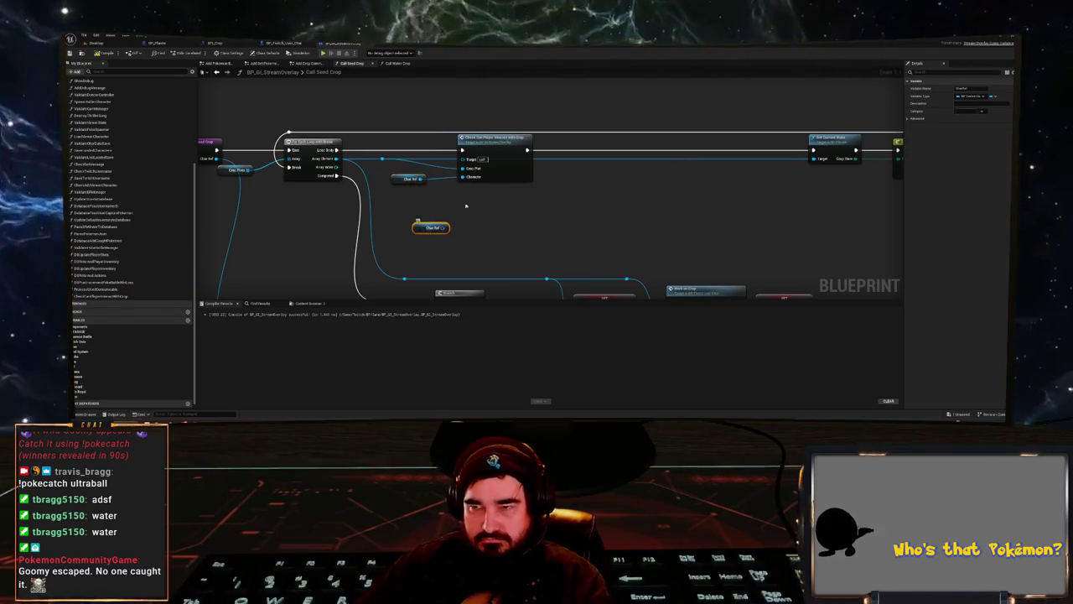
- In the Check Can Player Interact with Crop graph, move the entry node closer to the branch logic
{"action": "double_click", "coordinate": [493, 139]}
{"action": "left_click", "coordinate": [365, 174]}
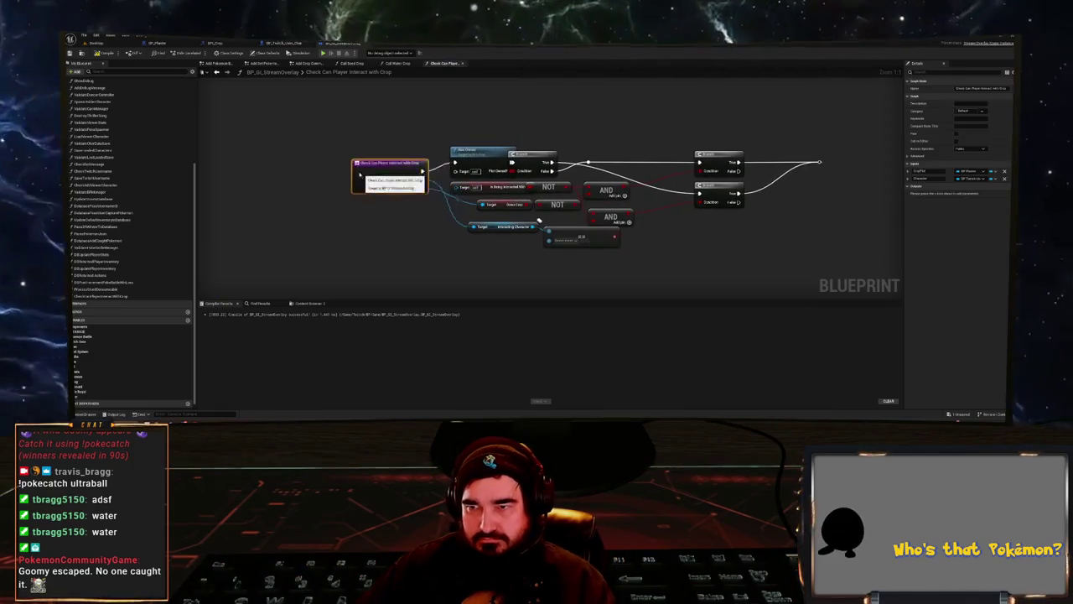
{"action": "left_click_drag", "start_coordinate": [365, 175], "coordinate": [338, 160]}
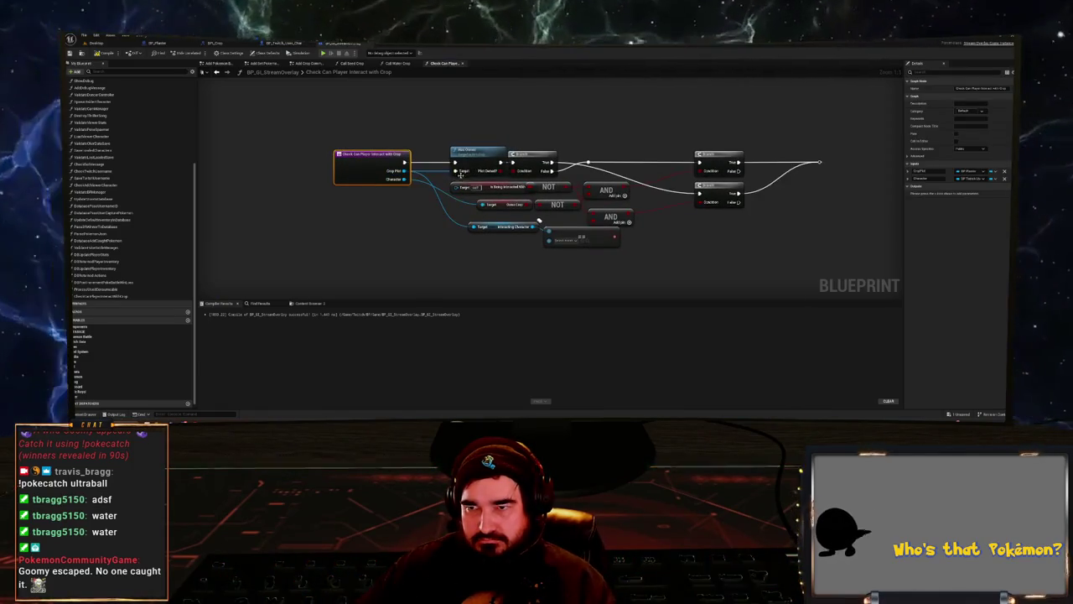
{"action": "mouse_move", "coordinate": [435, 199]}
{"action": "left_mouse_down"}
{"action": "mouse_move", "coordinate": [379, 186]}
{"action": "mouse_move", "coordinate": [405, 175]}
{"action": "mouse_move", "coordinate": [358, 215]}
{"action": "mouse_move", "coordinate": [492, 226]}
{"action": "left_mouse_up"}
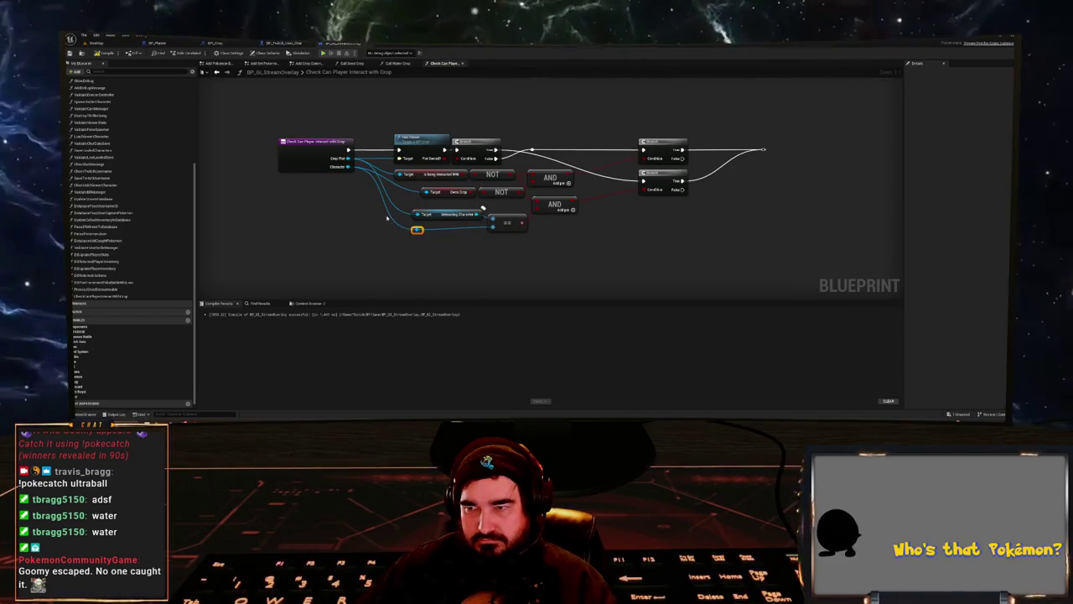
{"action": "left_click_drag", "start_coordinate": [713, 194], "coordinate": [560, 215]}
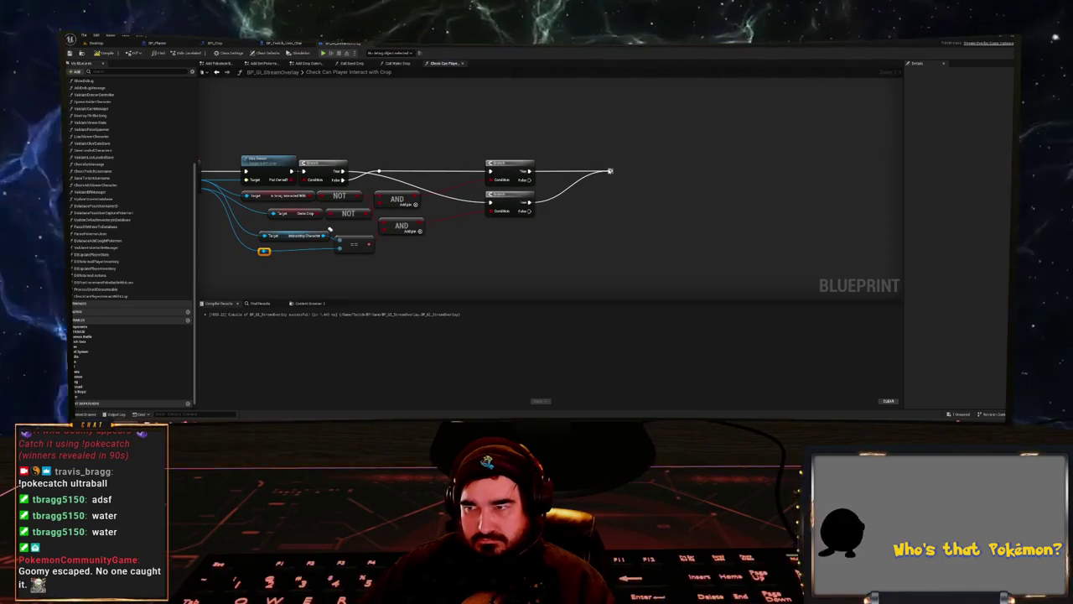
- Add a Return Node after the branches with a Can Interact output
{"action": "left_click_drag", "start_coordinate": [610, 171], "coordinate": [612, 171]}
{"action": "type", "text": "return"}
{"action": "key", "text": "Return"}
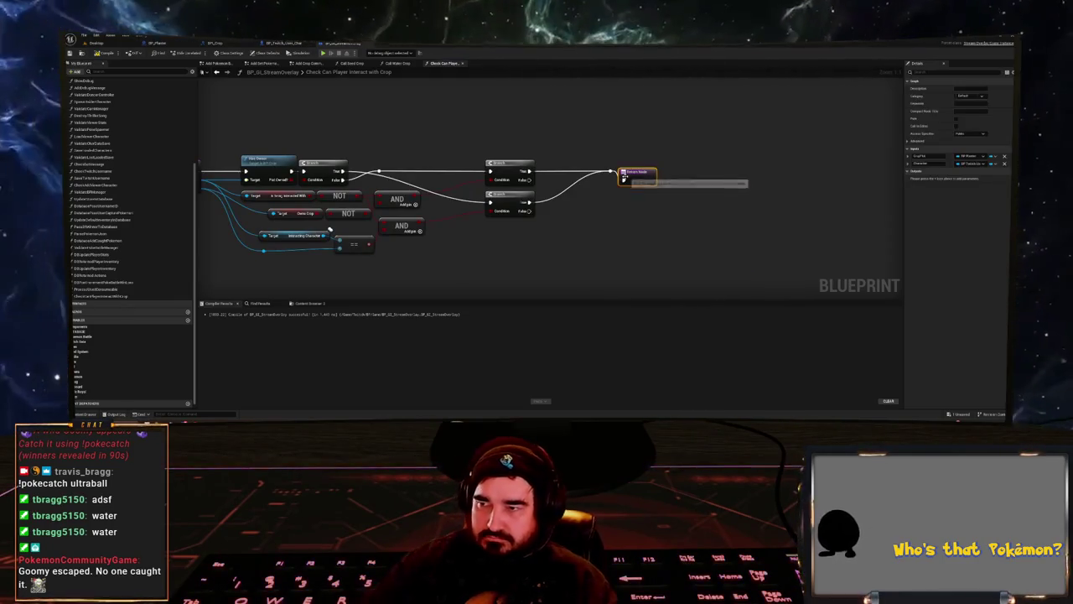
{"action": "left_click", "coordinate": [1005, 171]}
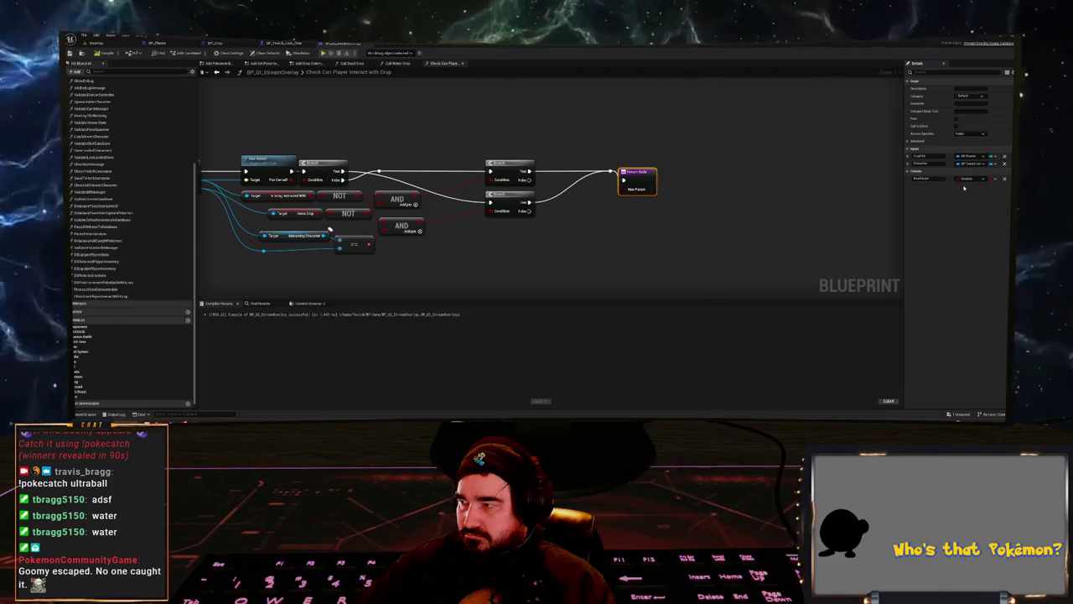
{"action": "type", "text": "Can"}
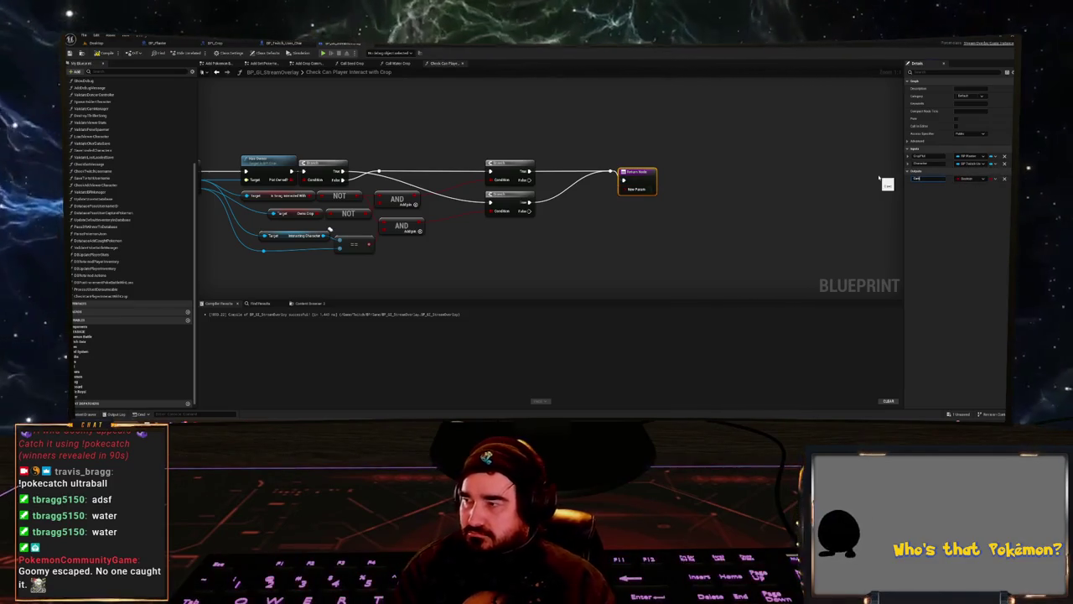
{"action": "key", "text": "Return"}
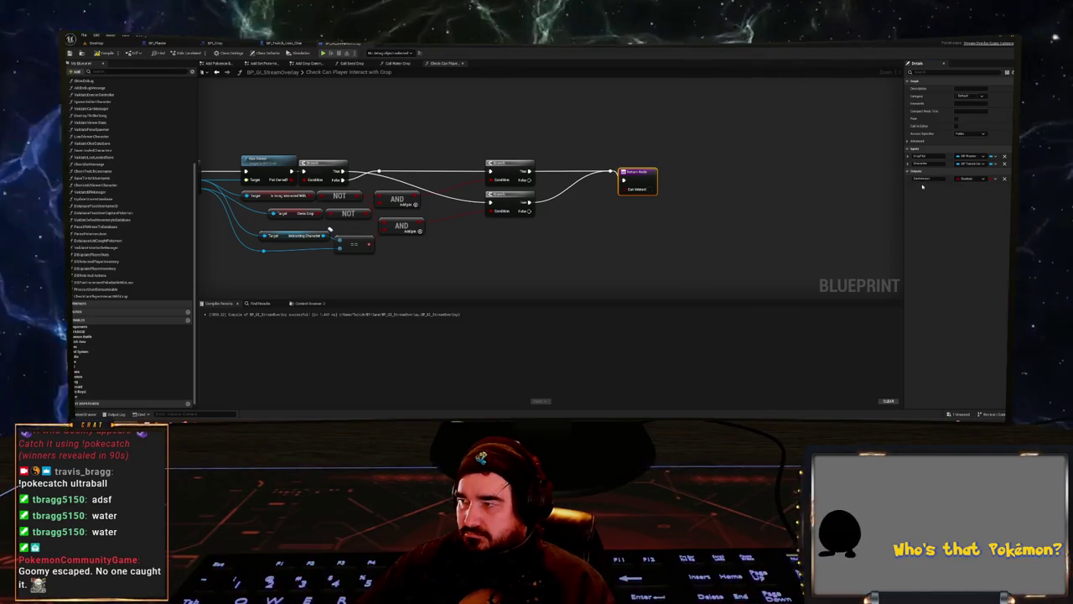
{"action": "left_click_drag", "start_coordinate": [635, 186], "coordinate": [649, 178]}
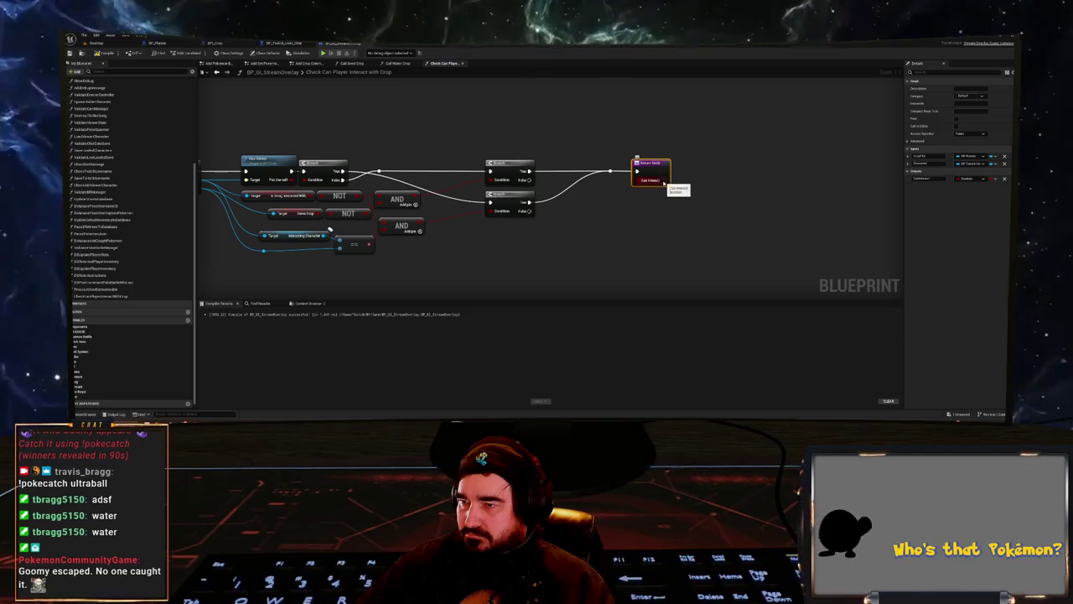
- Duplicate the Return Node, wire both branches' False exits to the returns, and compile with F7
{"action": "key", "text": "ctrl+c"}
{"action": "key", "text": "ctrl+v"}
{"action": "left_click_drag", "start_coordinate": [529, 179], "coordinate": [641, 216]}
{"action": "left_click_drag", "start_coordinate": [526, 212], "coordinate": [641, 216]}
{"action": "left_click", "coordinate": [661, 214]}
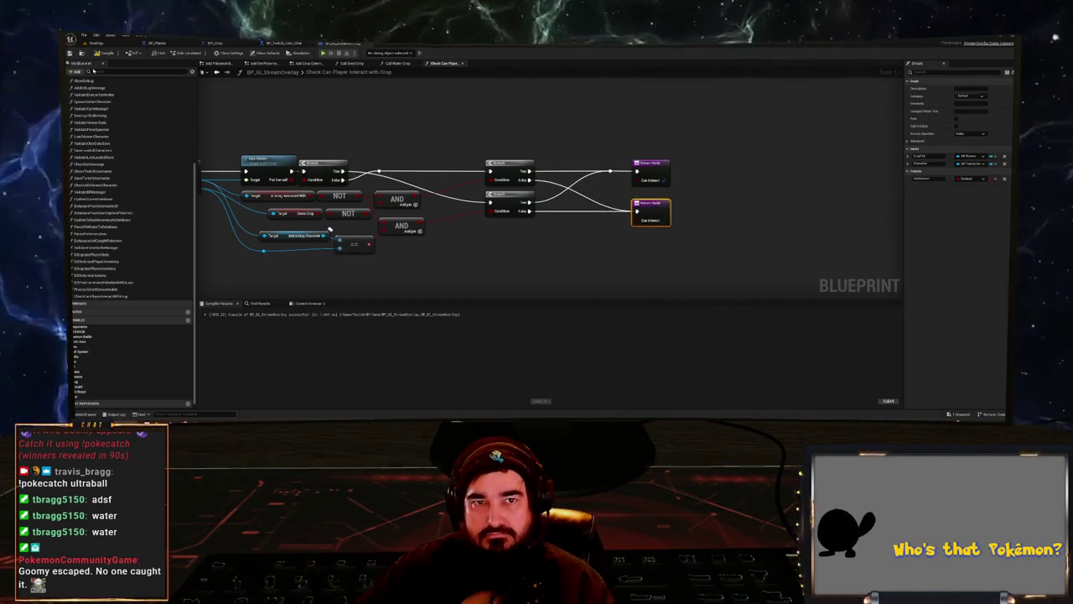
{"action": "key", "text": "F7"}
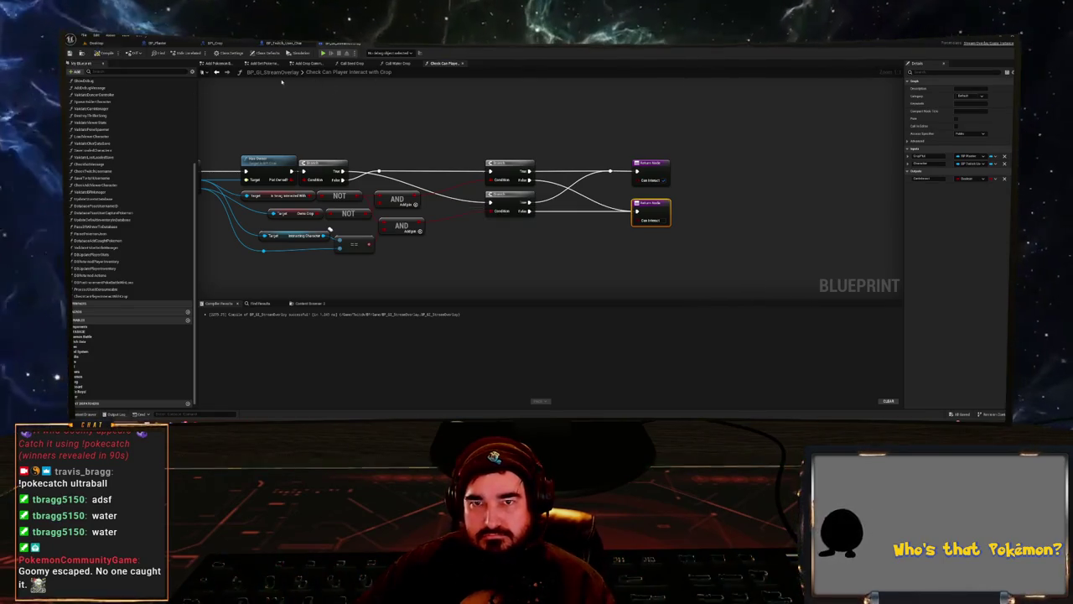
{"action": "key", "text": "alt+Left"}
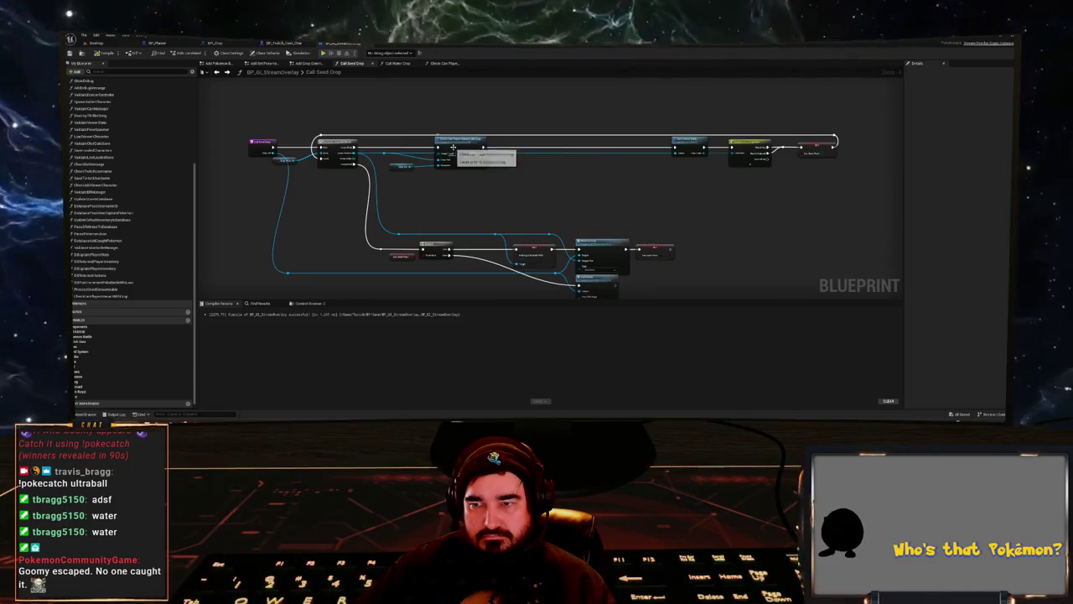
- Copy the Check Can Player Interact with Crop call from Call Seed Crop into Call Water Crop
{"action": "left_click", "coordinate": [462, 166]}
{"action": "scroll", "coordinate": [470, 170], "scroll_direction": "down", "scroll_amount": 2}
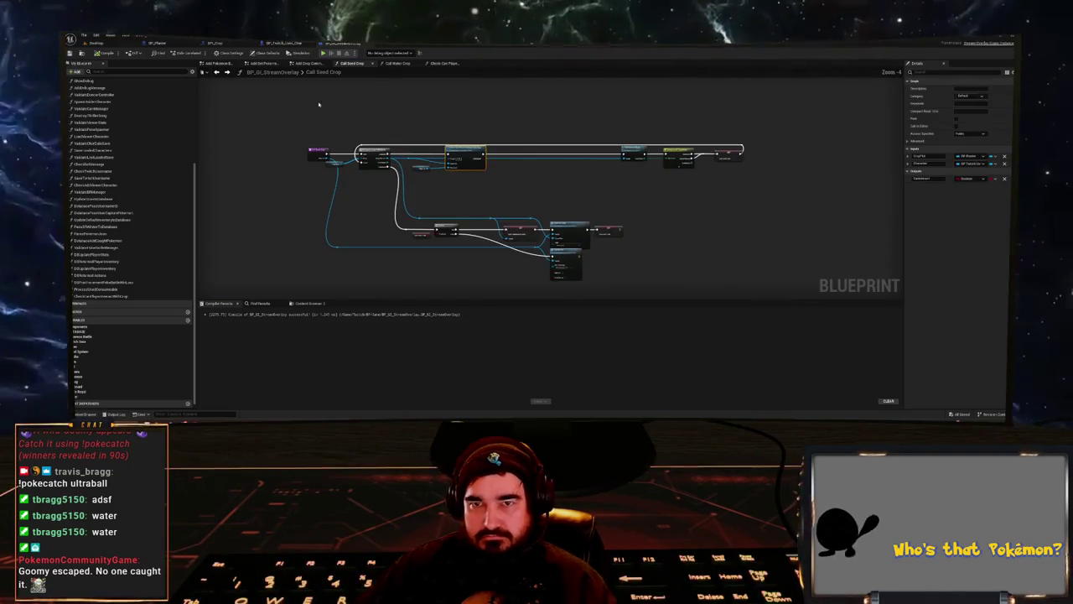
{"action": "left_click", "coordinate": [394, 63]}
{"action": "scroll", "coordinate": [440, 191], "scroll_direction": "up", "scroll_amount": 4}
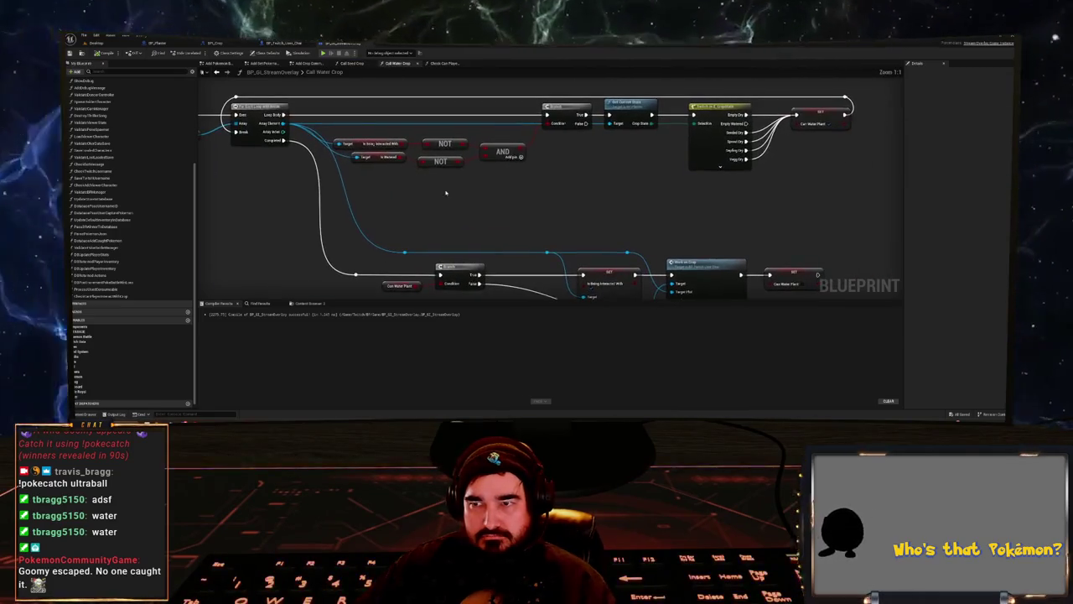
{"action": "key", "text": "ctrl+v"}
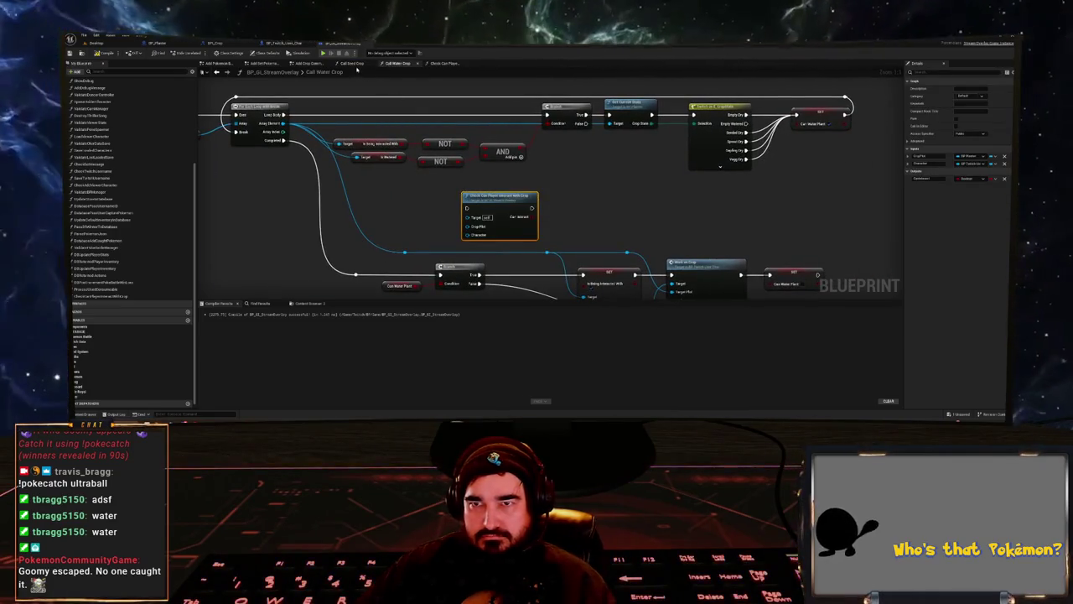
{"action": "left_click", "coordinate": [363, 64]}
{"action": "scroll", "coordinate": [562, 160], "scroll_direction": "up", "scroll_amount": 3}
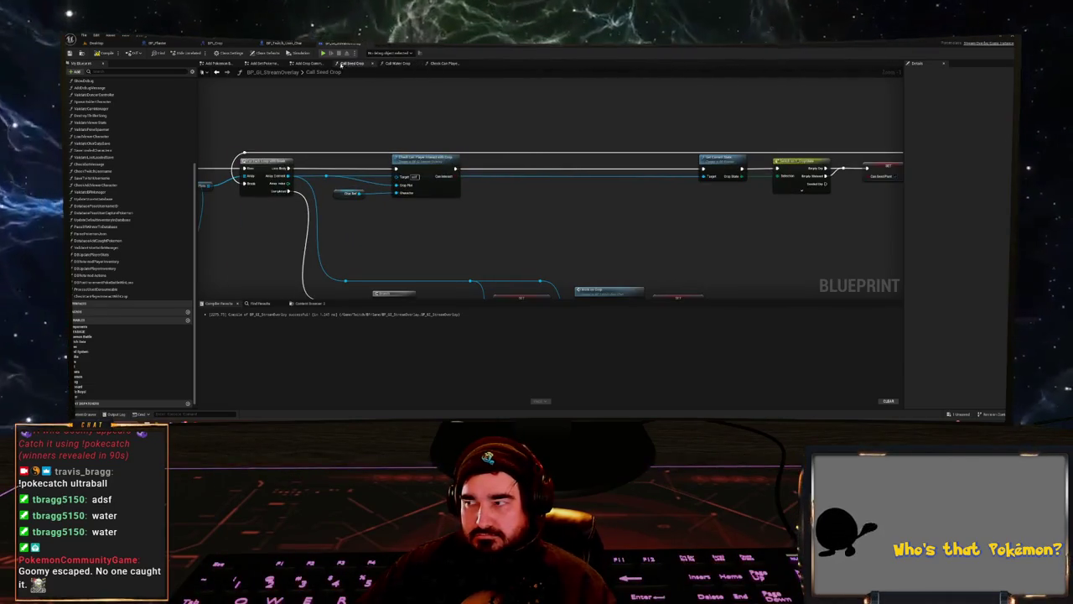
{"action": "left_click", "coordinate": [386, 63]}
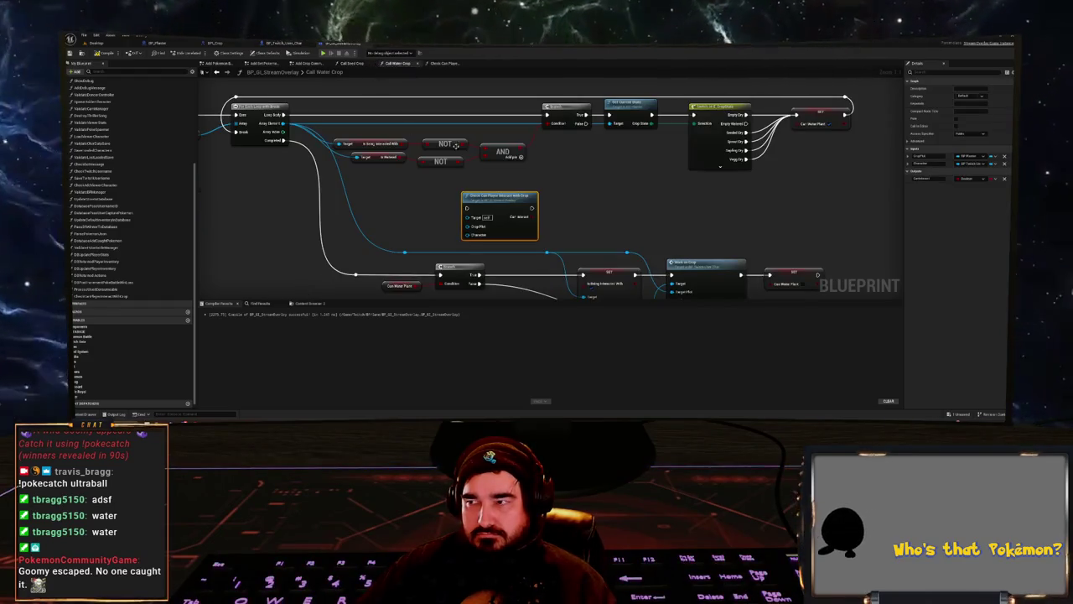
- Wire the loop's Array Element into Crop Plot and rename the function input to Char Ref
{"action": "left_click_drag", "start_coordinate": [511, 212], "coordinate": [511, 203]}
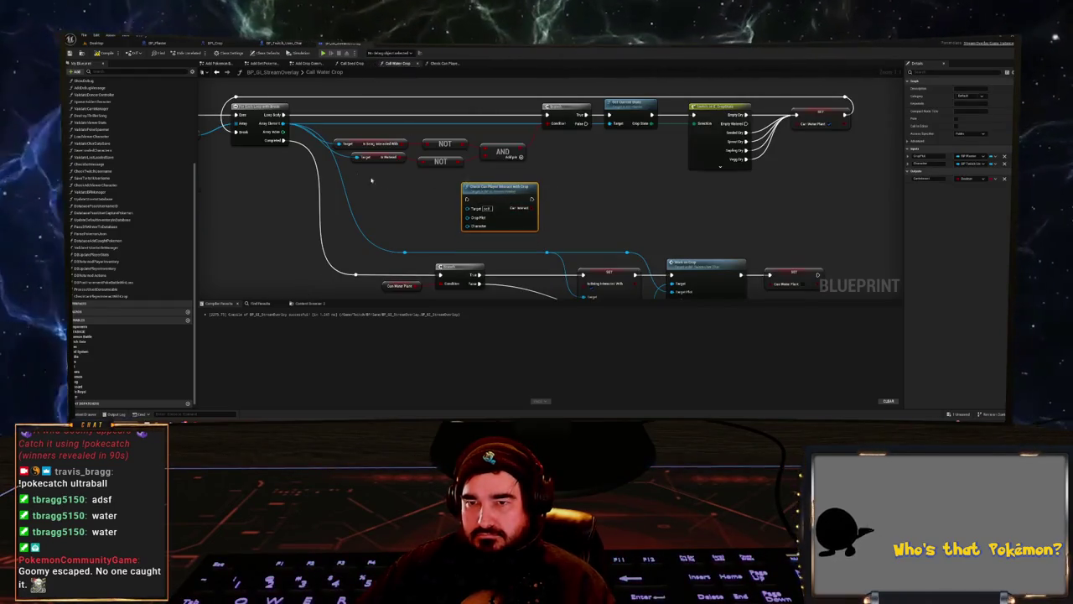
{"action": "mouse_move", "coordinate": [285, 124]}
{"action": "left_mouse_down"}
{"action": "mouse_move", "coordinate": [335, 136]}
{"action": "mouse_move", "coordinate": [467, 217]}
{"action": "left_mouse_up"}
{"action": "left_click_drag", "start_coordinate": [369, 204], "coordinate": [513, 205]}
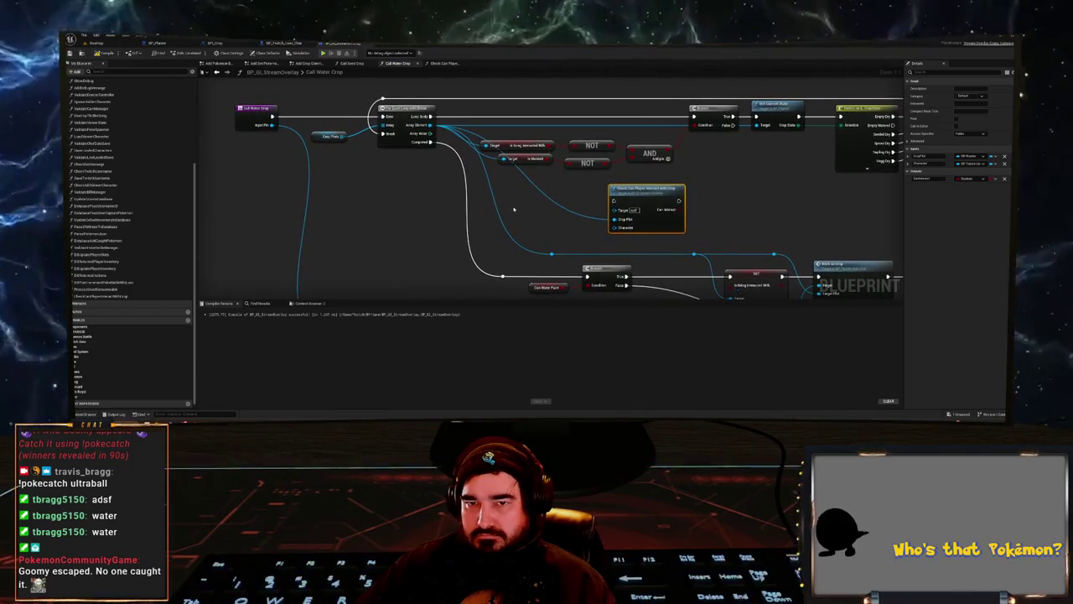
{"action": "left_click", "coordinate": [261, 124]}
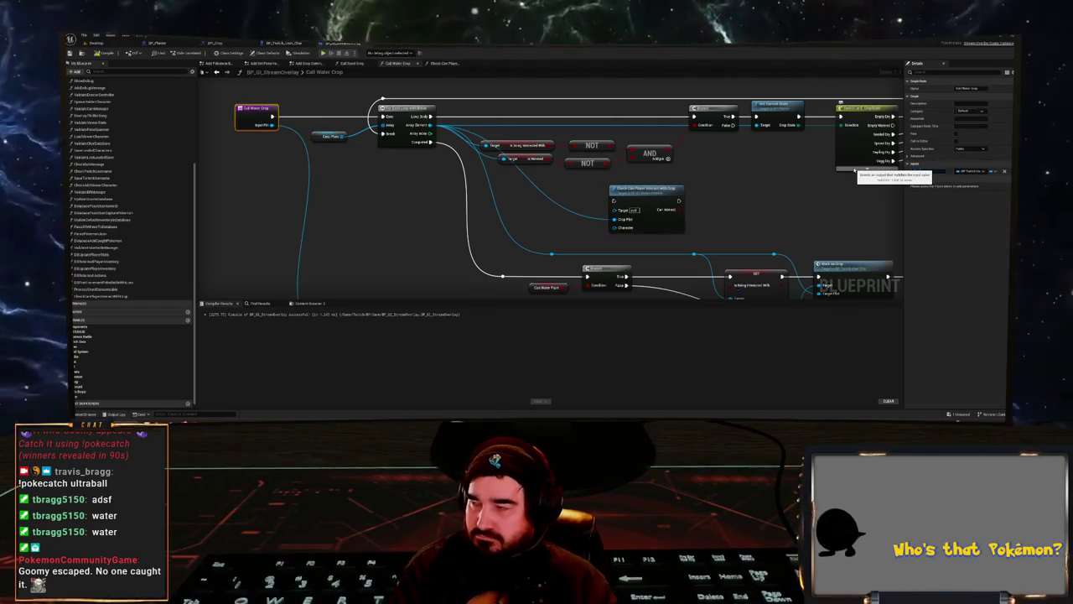
{"action": "key", "text": "Return"}
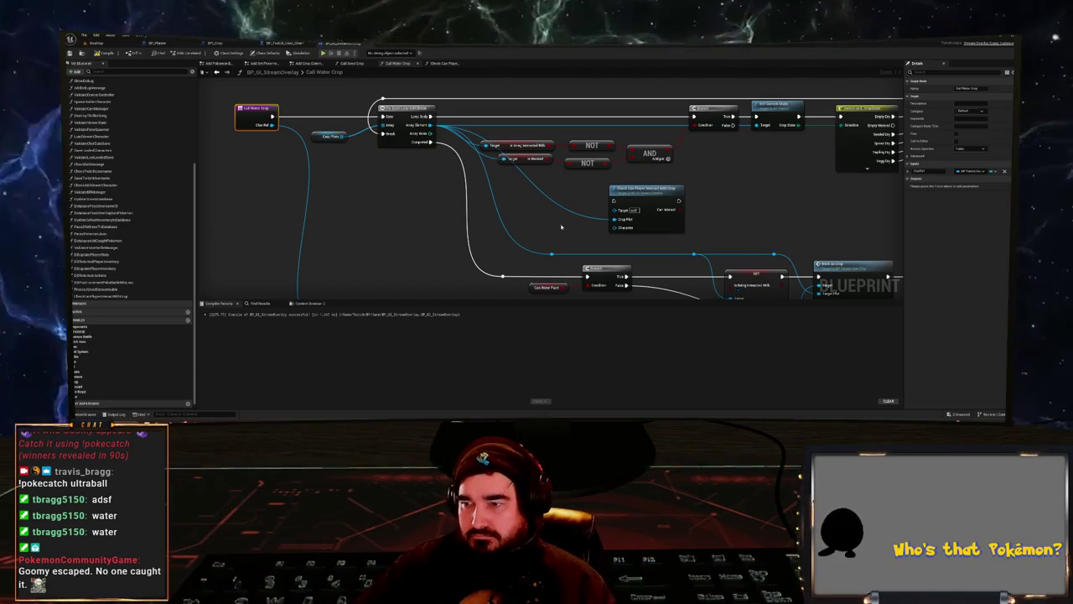
- Feed a Char Ref getter into the Character input and run Loop Body into the check
{"action": "right_click", "coordinate": [567, 229]}
{"action": "type", "text": "get char"}
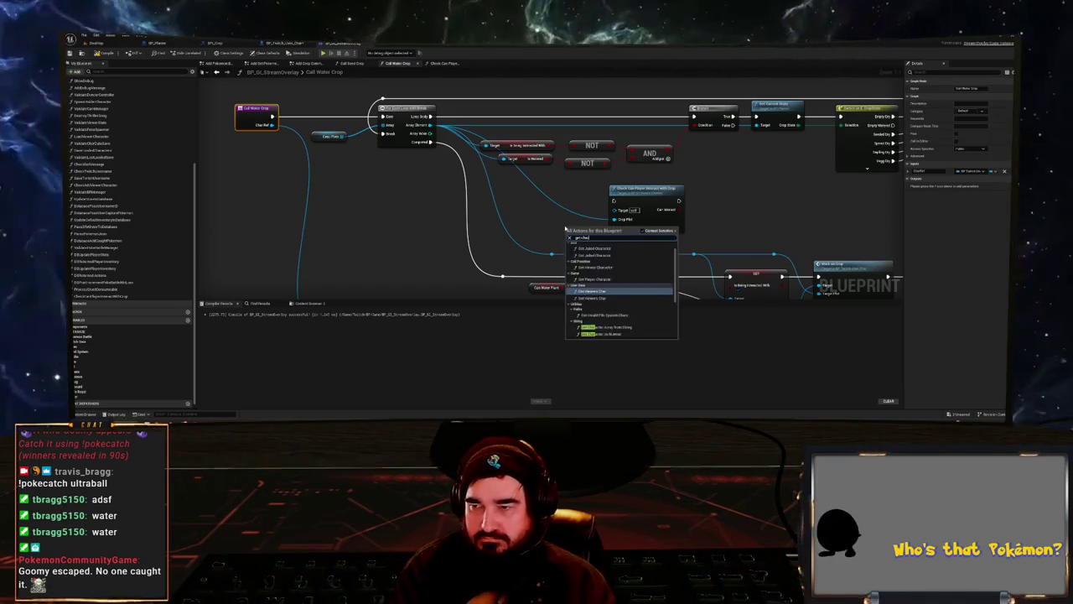
{"action": "type", "text": "re"}
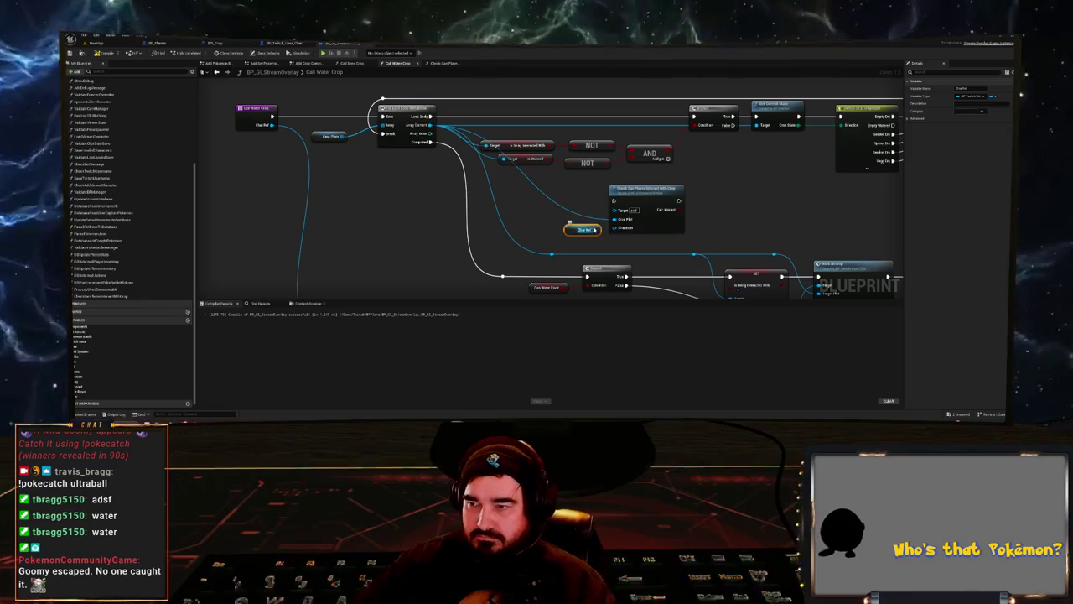
{"action": "mouse_move", "coordinate": [594, 229]}
{"action": "left_mouse_down"}
{"action": "mouse_move", "coordinate": [616, 228]}
{"action": "mouse_move", "coordinate": [583, 206]}
{"action": "mouse_move", "coordinate": [568, 216]}
{"action": "left_mouse_up"}
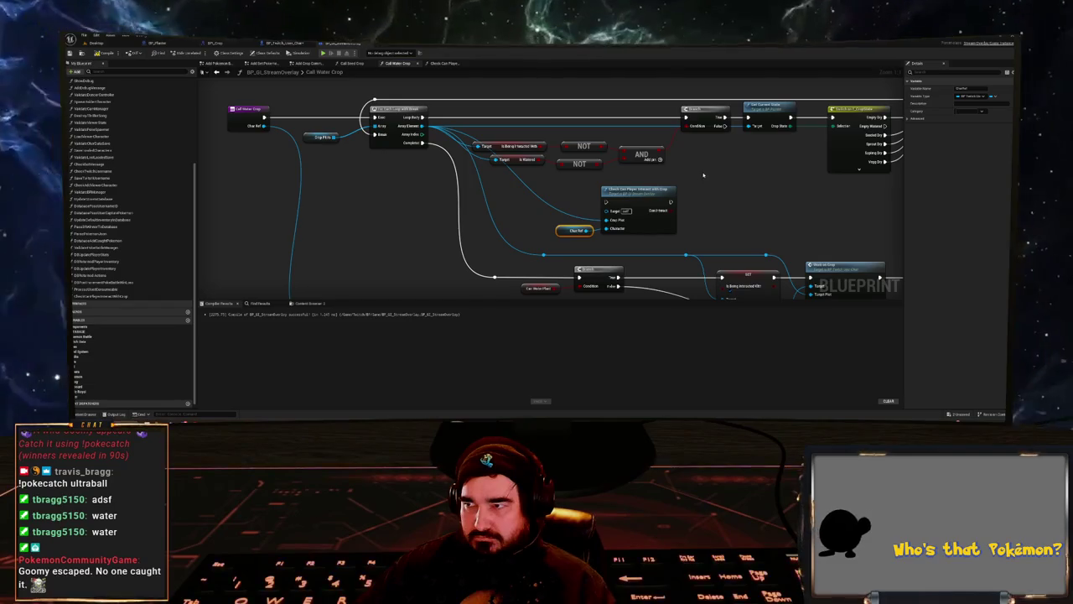
{"action": "mouse_move", "coordinate": [423, 118]}
{"action": "left_mouse_down"}
{"action": "mouse_move", "coordinate": [620, 208]}
{"action": "mouse_move", "coordinate": [605, 202]}
{"action": "left_mouse_up"}
{"action": "left_click_drag", "start_coordinate": [423, 117], "coordinate": [605, 202]}
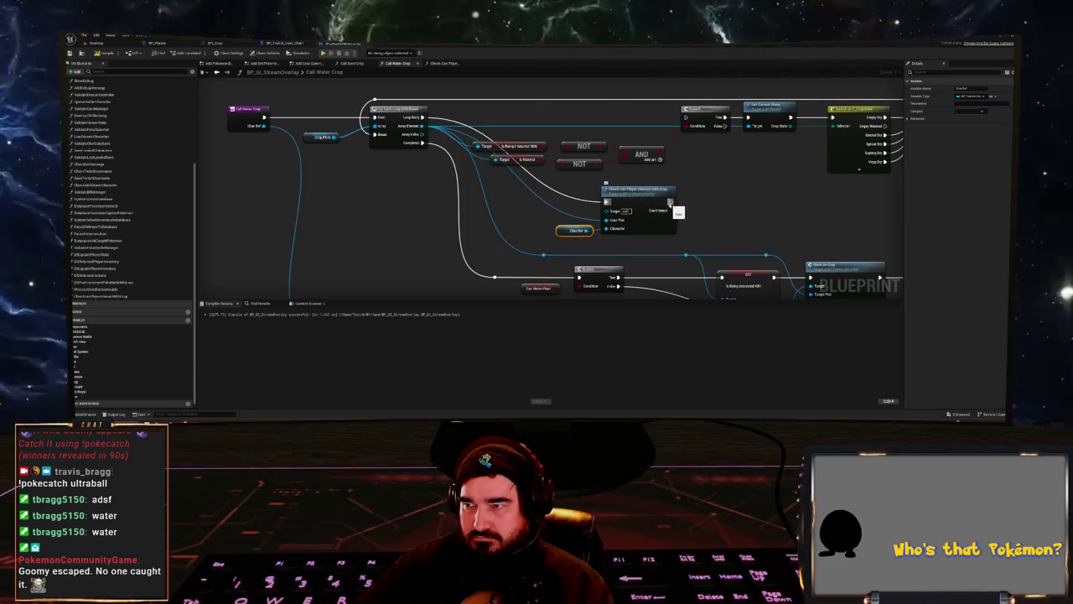
- Use the check's result as the Branch condition, delete Target/NOT/AND, and insert a Branch in Call Seed Crop
{"action": "left_click_drag", "start_coordinate": [668, 211], "coordinate": [686, 126]}
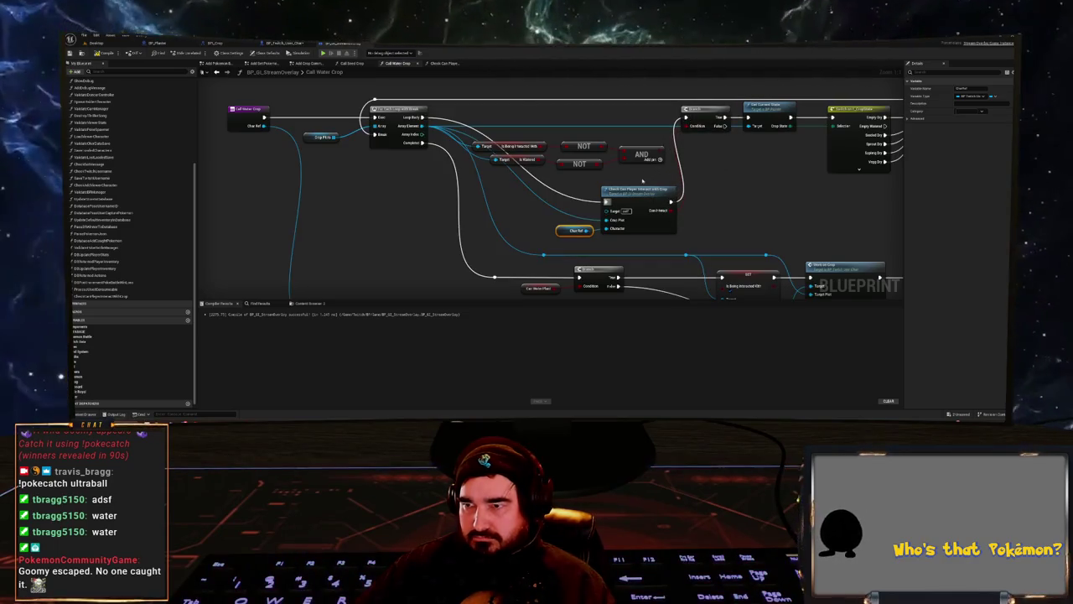
{"action": "left_click_drag", "start_coordinate": [666, 180], "coordinate": [503, 141]}
{"action": "key", "text": "Delete"}
{"action": "left_click_drag", "start_coordinate": [624, 209], "coordinate": [560, 123]}
{"action": "left_click_drag", "start_coordinate": [577, 230], "coordinate": [512, 150]}
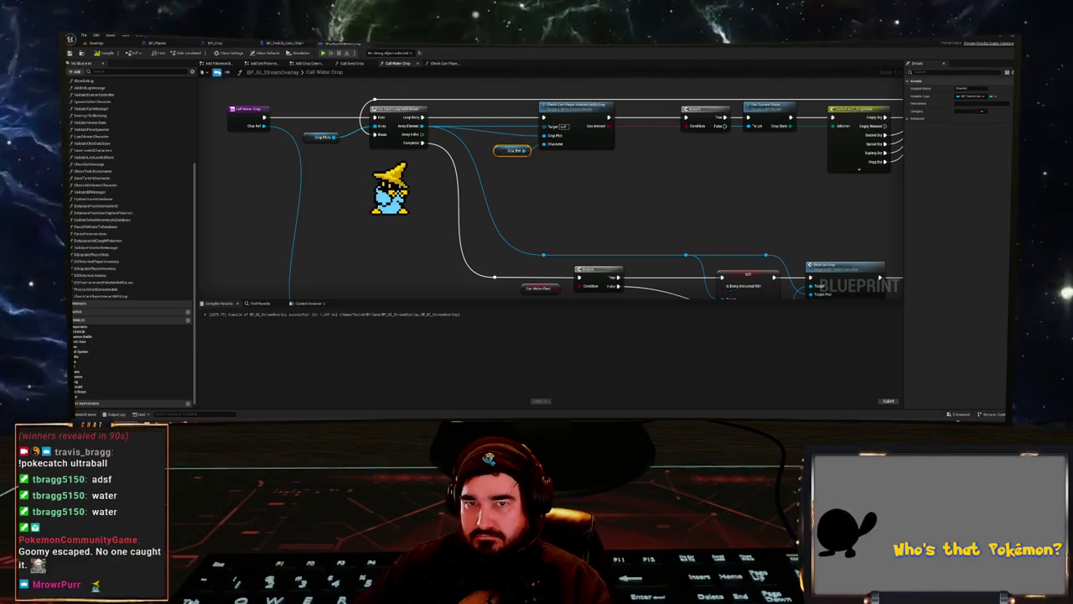
{"action": "left_click", "coordinate": [351, 63]}
{"action": "left_click_drag", "start_coordinate": [447, 175], "coordinate": [526, 166]}
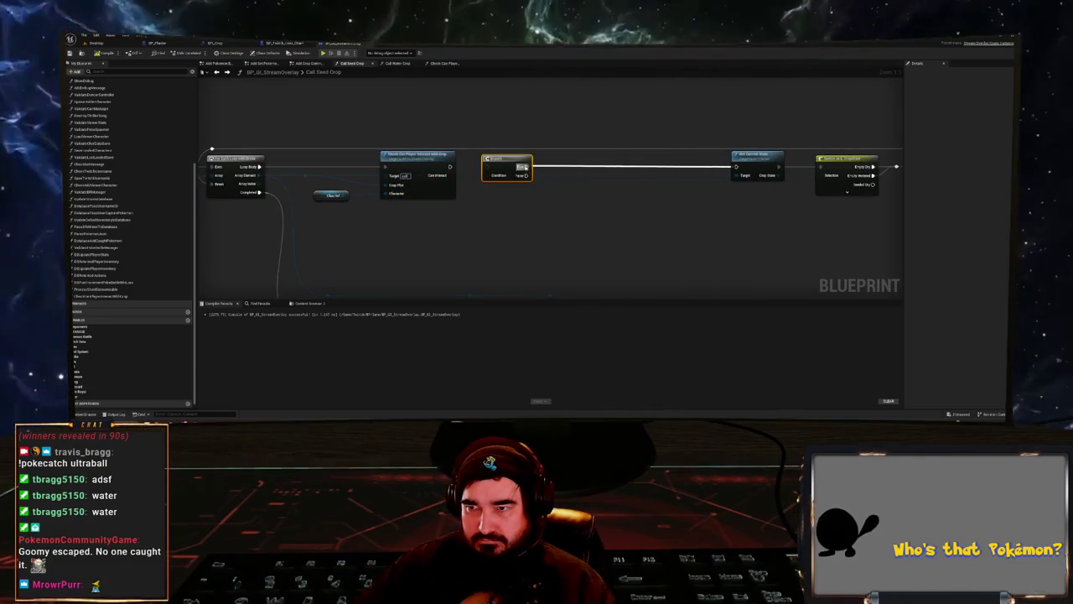
- Connect the Call Seed Crop Branch to Set Current State and compile the blueprint
{"action": "left_click", "coordinate": [258, 157]}
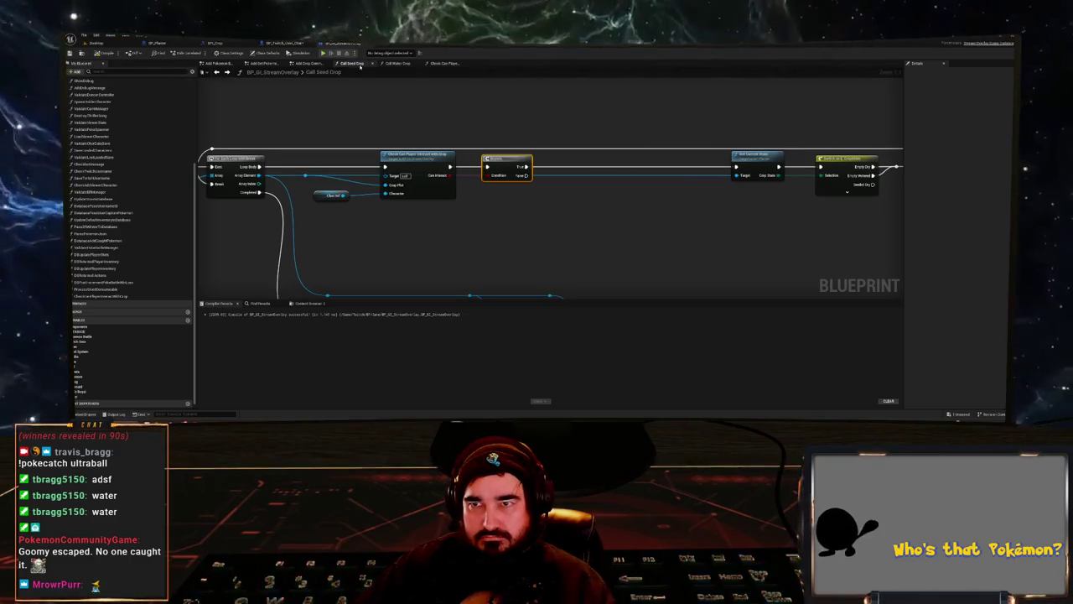
{"action": "left_click", "coordinate": [396, 64]}
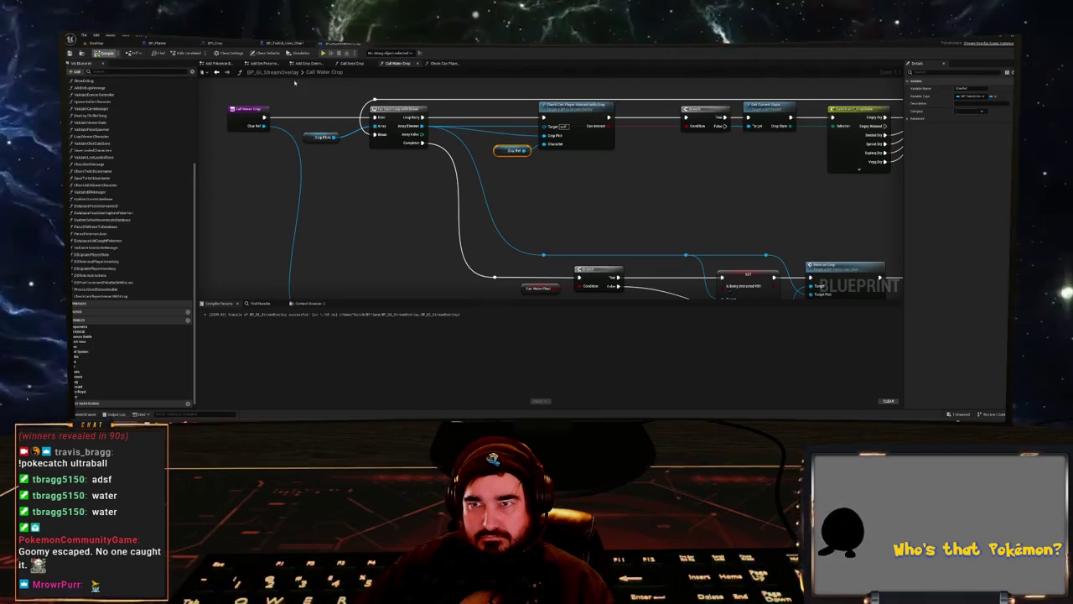
{"action": "key", "text": "F7"}
{"action": "left_click", "coordinate": [244, 109]}
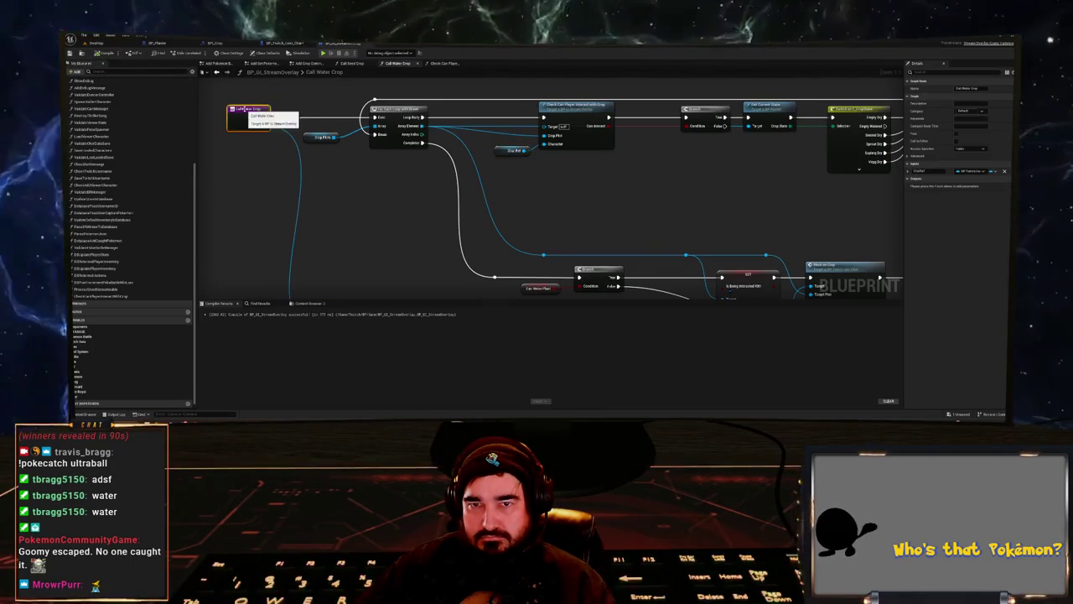
{"action": "left_click", "coordinate": [349, 63]}
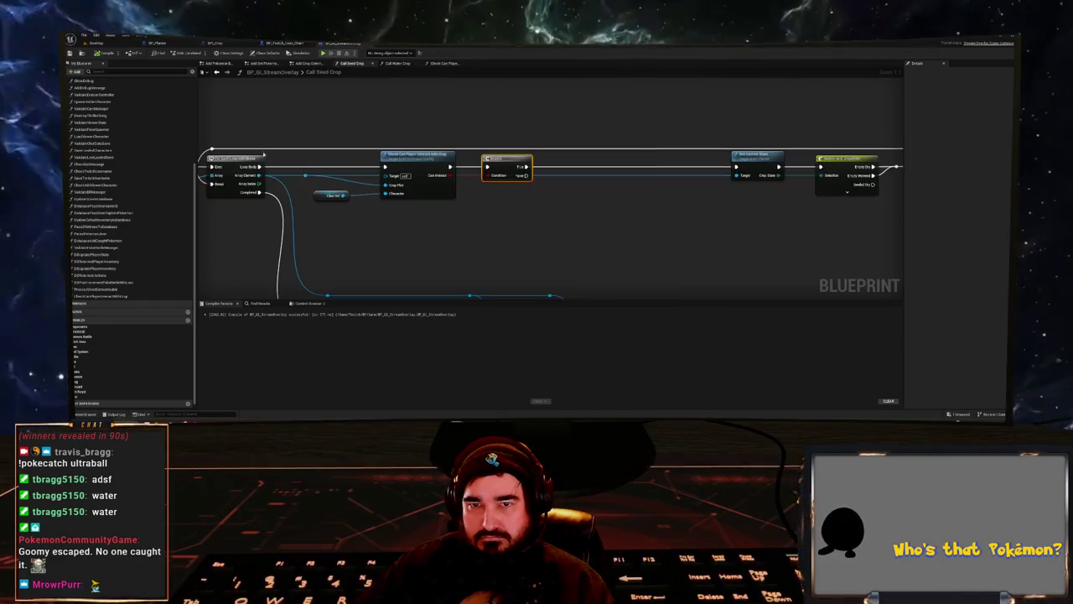
- Open Call Harvest Crop from Add Crop Commands 2 and shift its lower node group down
{"action": "left_click", "coordinate": [310, 64]}
{"action": "scroll", "coordinate": [453, 208], "scroll_direction": "down", "scroll_amount": 5}
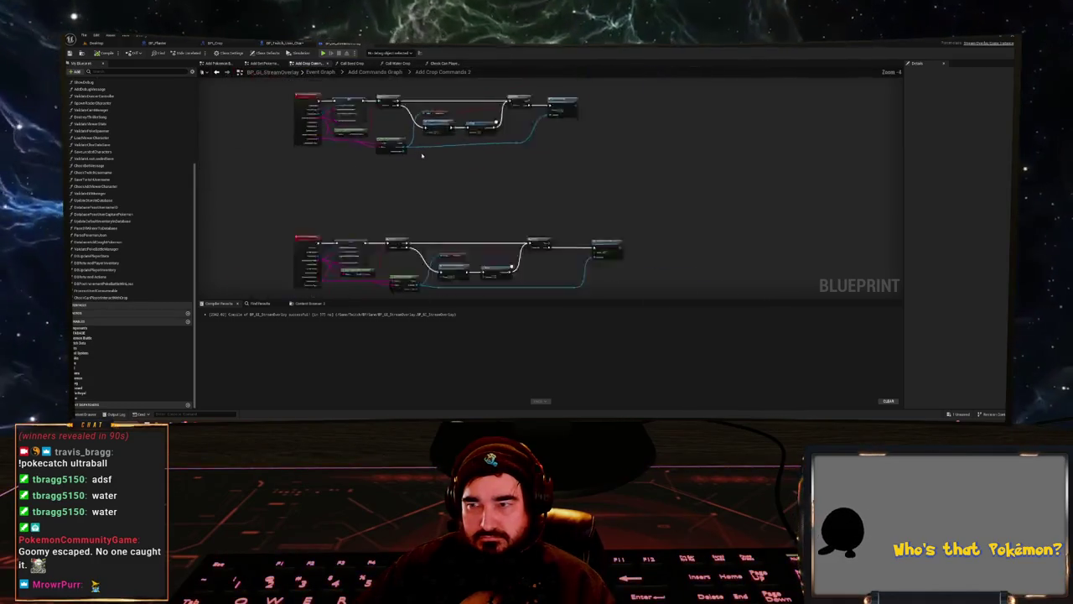
{"action": "double_click", "coordinate": [453, 208]}
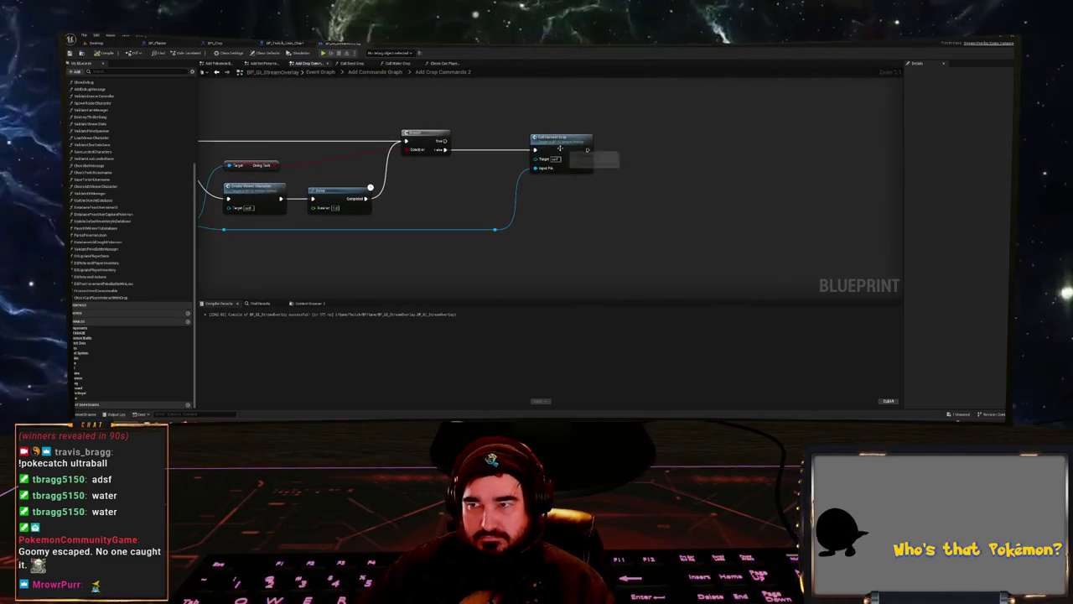
{"action": "scroll", "coordinate": [557, 193], "scroll_direction": "down", "scroll_amount": 4}
{"action": "mouse_move", "coordinate": [807, 269]}
{"action": "left_mouse_down"}
{"action": "mouse_move", "coordinate": [652, 212]}
{"action": "mouse_move", "coordinate": [416, 185]}
{"action": "left_mouse_up"}
{"action": "left_click_drag", "start_coordinate": [564, 195], "coordinate": [558, 224]}
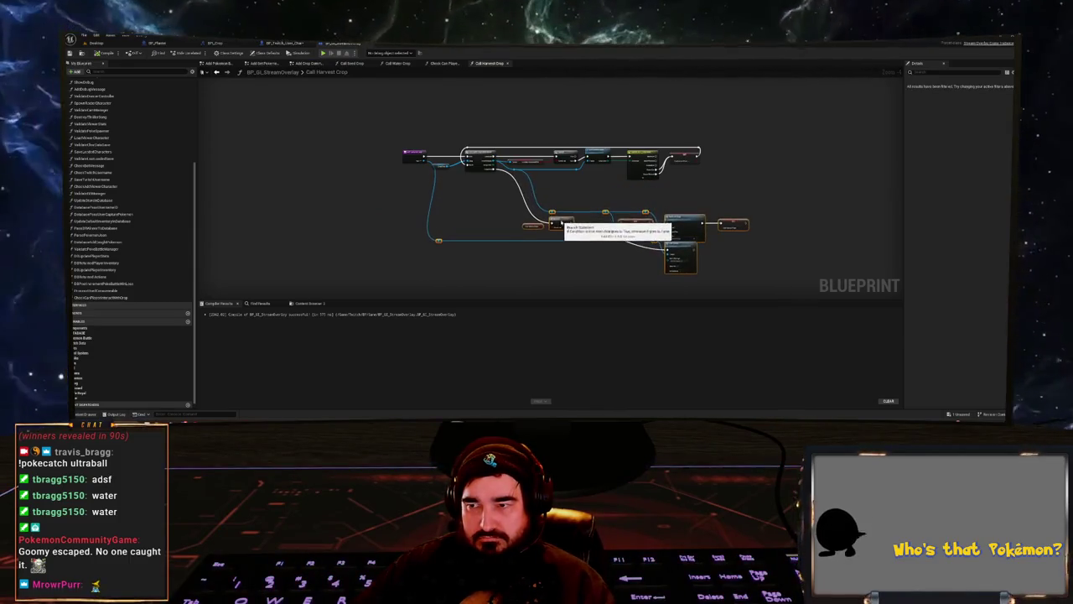
- Paste Check Can Player Interact With Crop, feed it Array Element, and place it in the execution row
{"action": "scroll", "coordinate": [553, 194], "scroll_direction": "up", "scroll_amount": 3}
{"action": "key", "text": "ctrl+v"}
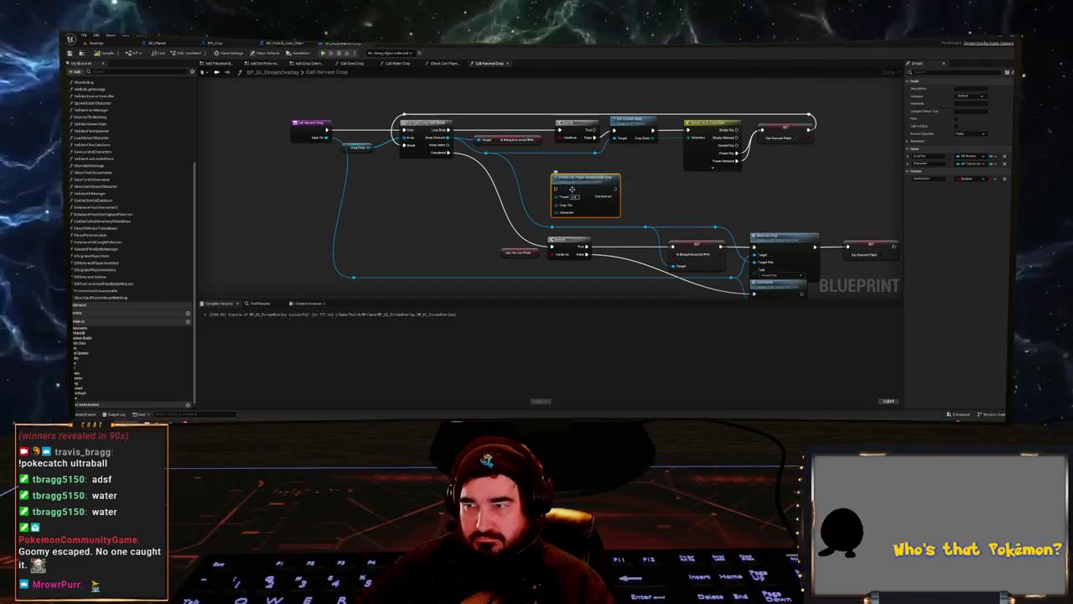
{"action": "scroll", "coordinate": [533, 164], "scroll_direction": "up", "scroll_amount": 1}
{"action": "mouse_move", "coordinate": [429, 131]}
{"action": "left_mouse_down"}
{"action": "mouse_move", "coordinate": [555, 206]}
{"action": "mouse_move", "coordinate": [579, 166]}
{"action": "mouse_move", "coordinate": [560, 132]}
{"action": "mouse_move", "coordinate": [591, 122]}
{"action": "left_mouse_up"}
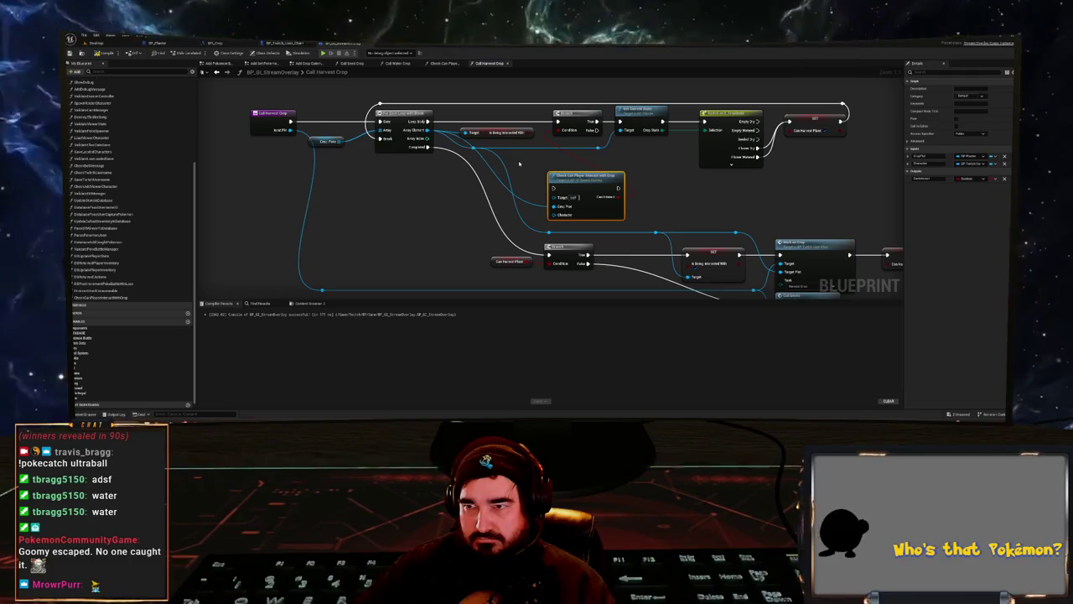
{"action": "left_click", "coordinate": [505, 134]}
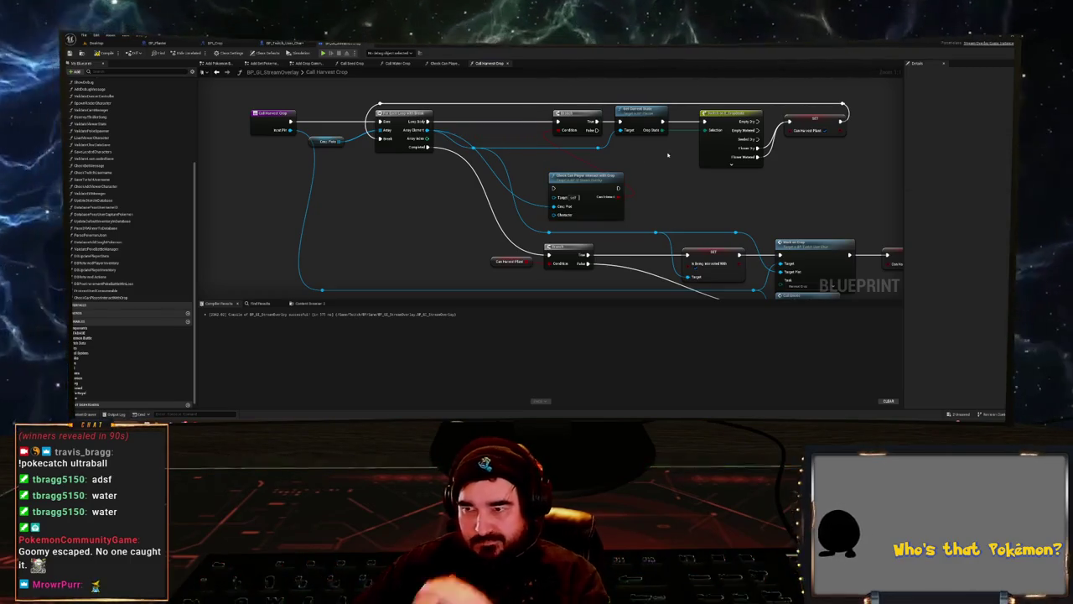
{"action": "scroll", "coordinate": [508, 151], "scroll_direction": "down", "scroll_amount": 3}
{"action": "mouse_move", "coordinate": [713, 214]}
{"action": "left_mouse_down"}
{"action": "mouse_move", "coordinate": [479, 124]}
{"action": "mouse_move", "coordinate": [578, 134]}
{"action": "left_mouse_up"}
{"action": "left_click_drag", "start_coordinate": [579, 182], "coordinate": [485, 132]}
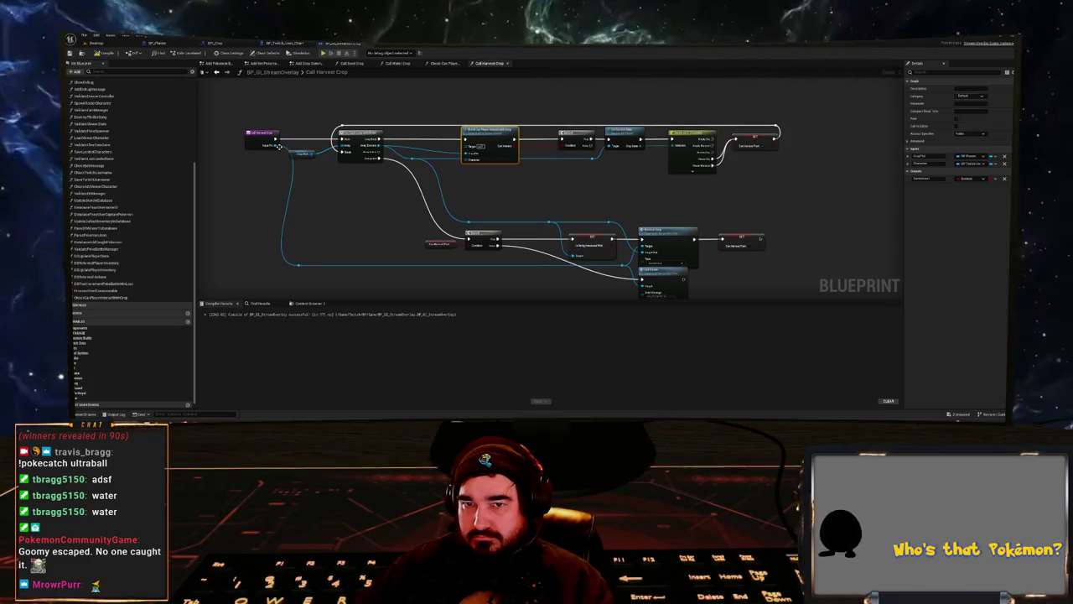
- Wire a Get Viewers Char getter into the check's Character input and compile
{"action": "left_click", "coordinate": [252, 144]}
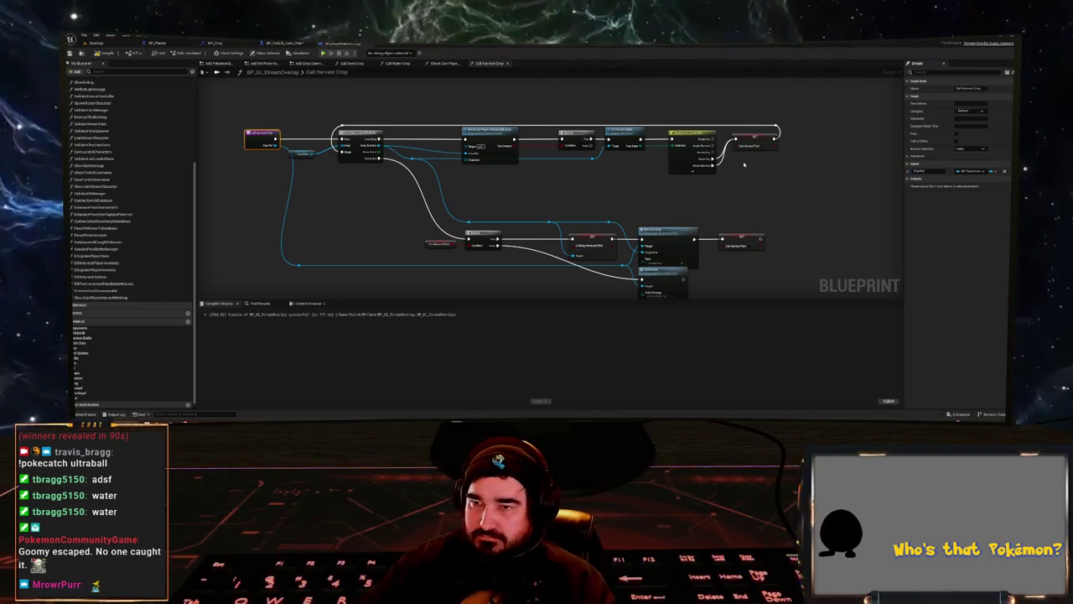
{"action": "left_click_drag", "start_coordinate": [472, 159], "coordinate": [464, 168]}
{"action": "type", "text": "get char ref"}
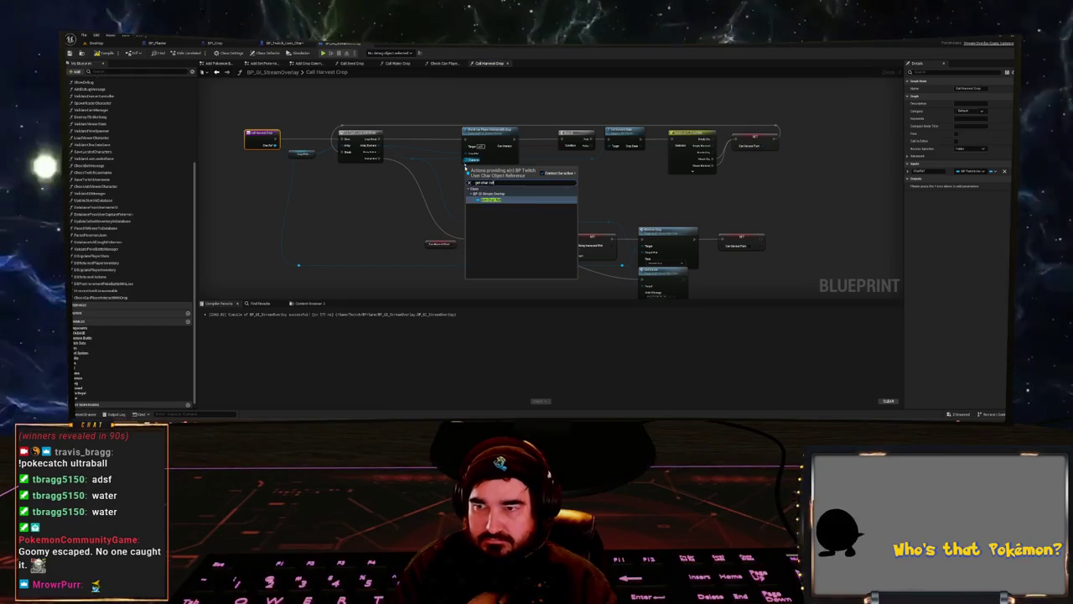
{"action": "key", "text": "Return"}
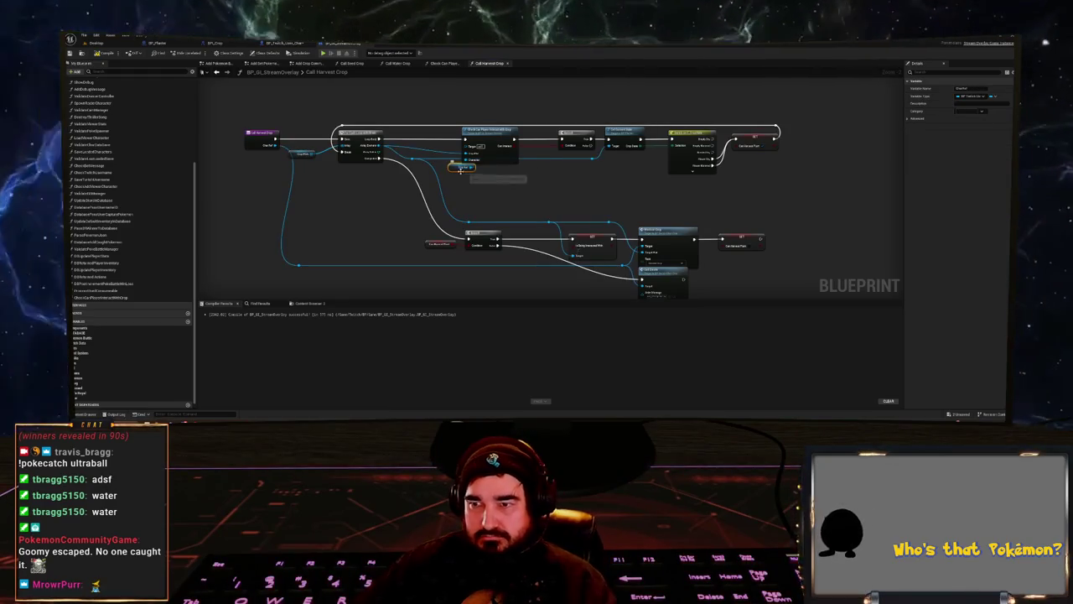
{"action": "left_click", "coordinate": [445, 163]}
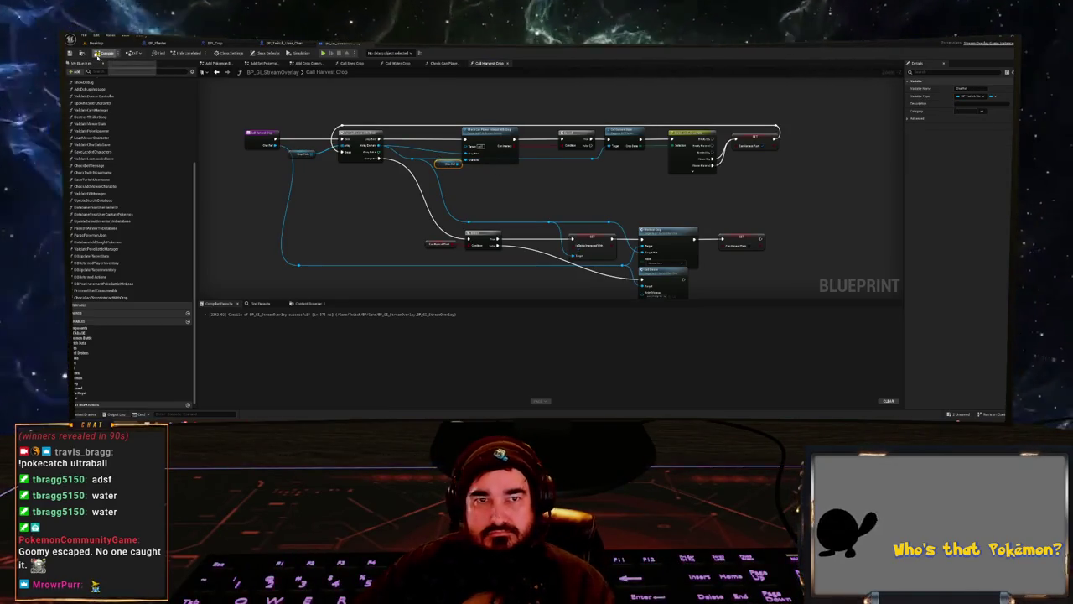
{"action": "left_click", "coordinate": [96, 53]}
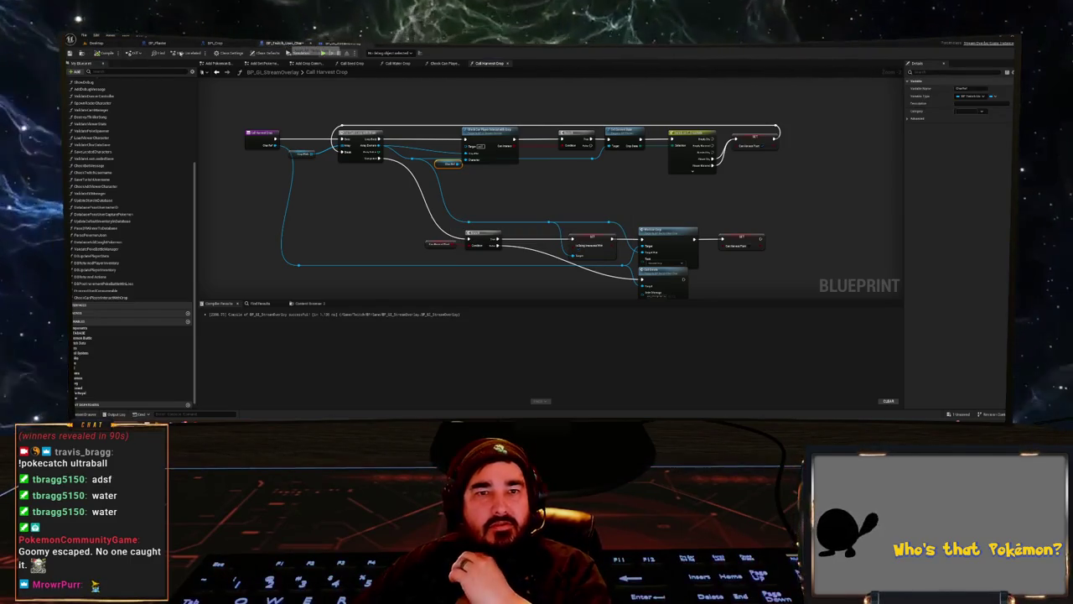
{"action": "left_click", "coordinate": [82, 53]}
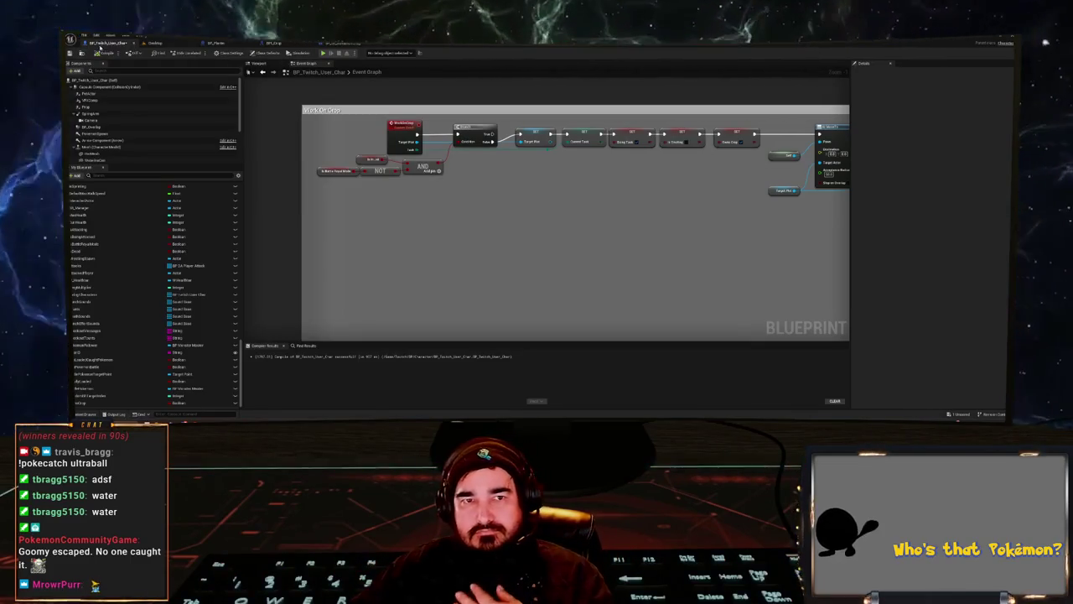
- Compile BP_Twitch_User_Char, play the Desktop level in the editor, then stop the session
{"action": "left_click", "coordinate": [102, 53]}
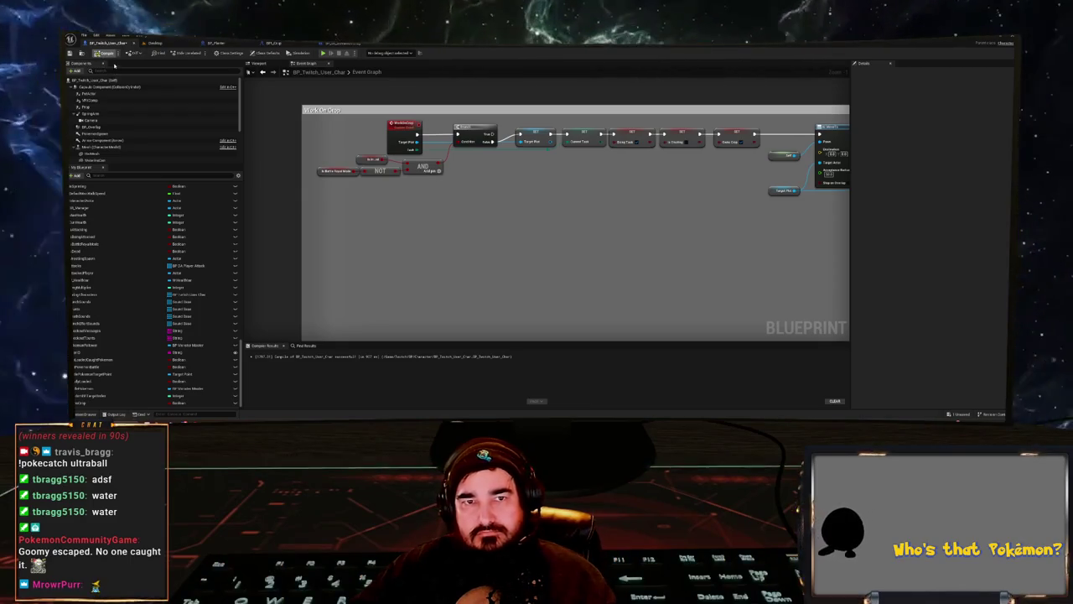
{"action": "left_click", "coordinate": [155, 42]}
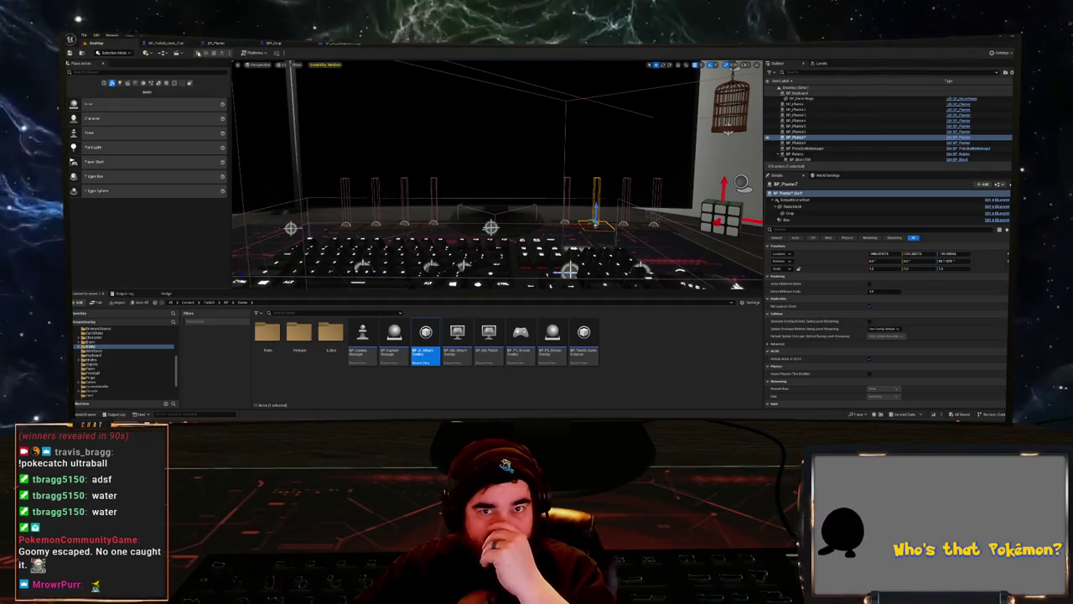
{"action": "key", "text": "alt+p"}
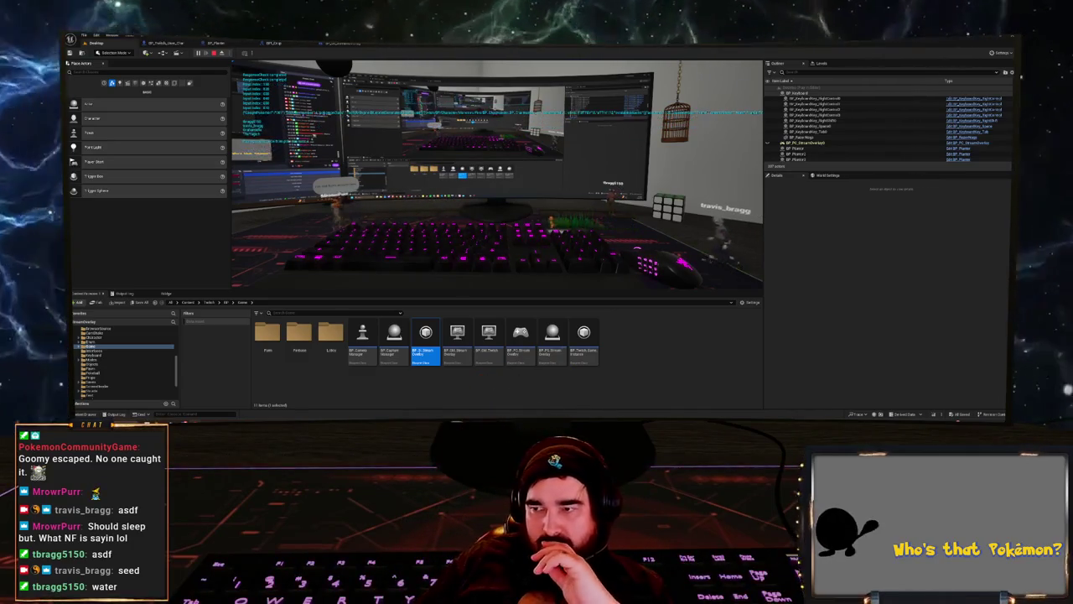
{"action": "key", "text": "Escape"}
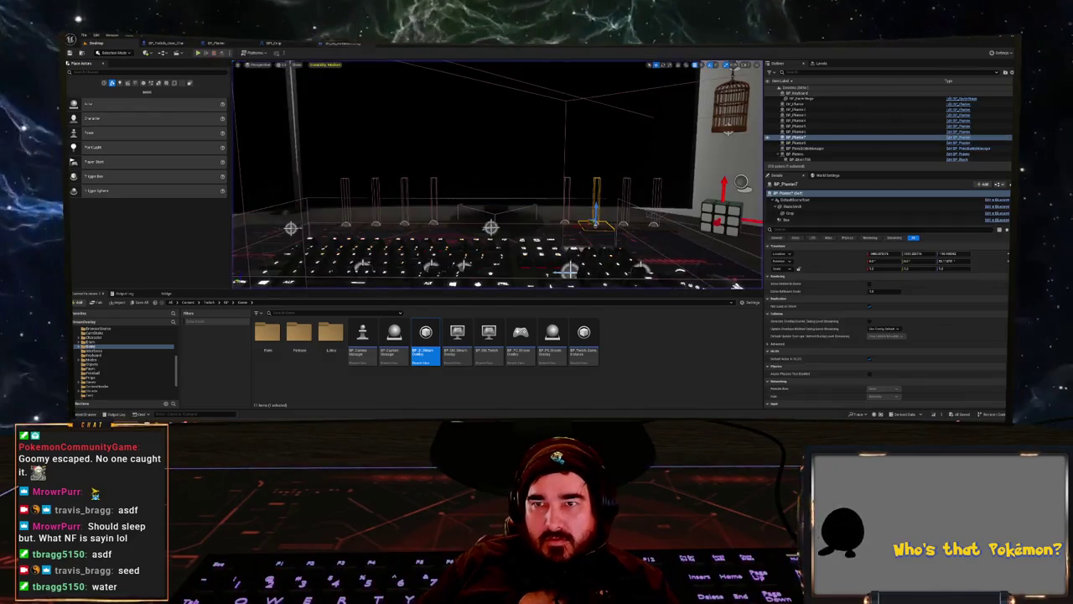
- Review the Call Seed Crop and Call Water Crop graphs in BP_GI_StreamOverlay
{"action": "scroll", "coordinate": [527, 192], "scroll_direction": "down", "scroll_amount": 1}
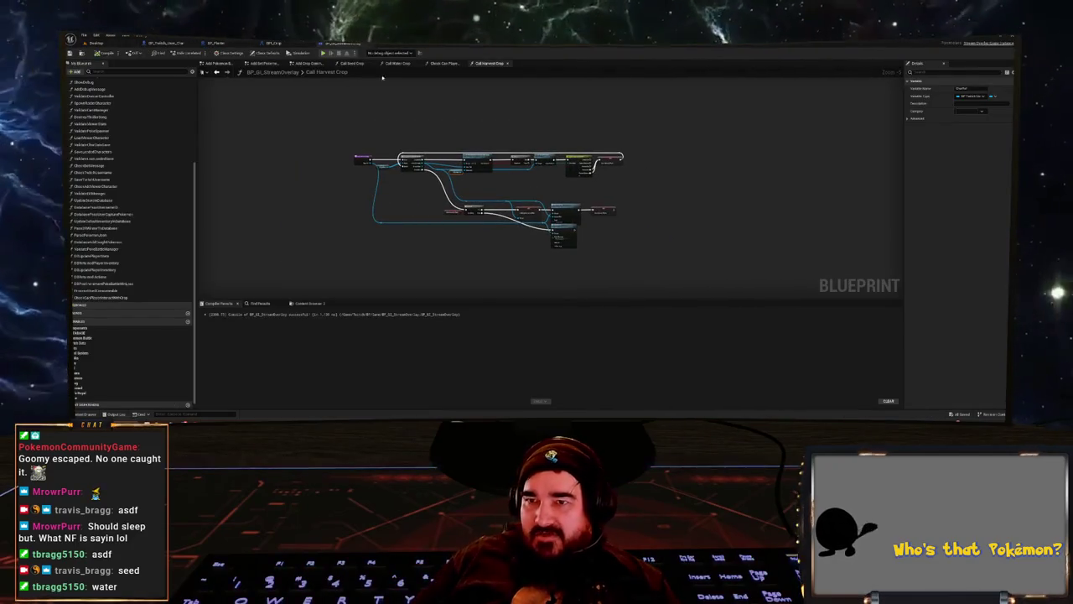
{"action": "left_click", "coordinate": [355, 65]}
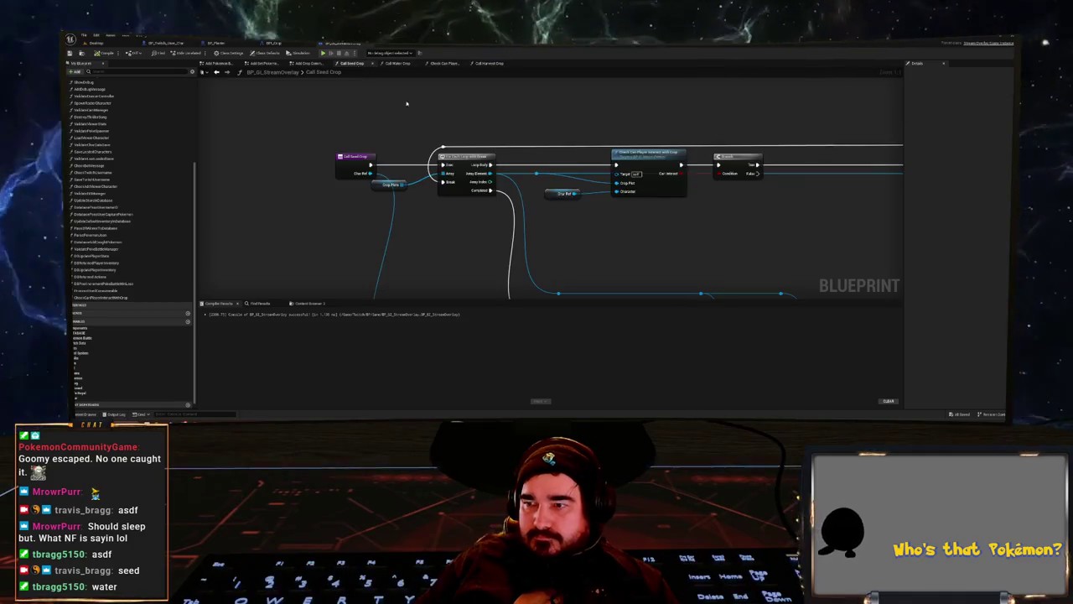
{"action": "mouse_move", "coordinate": [510, 203]}
{"action": "left_mouse_down"}
{"action": "mouse_move", "coordinate": [503, 222]}
{"action": "mouse_move", "coordinate": [485, 221]}
{"action": "mouse_move", "coordinate": [516, 226]}
{"action": "mouse_move", "coordinate": [512, 218]}
{"action": "left_mouse_up"}
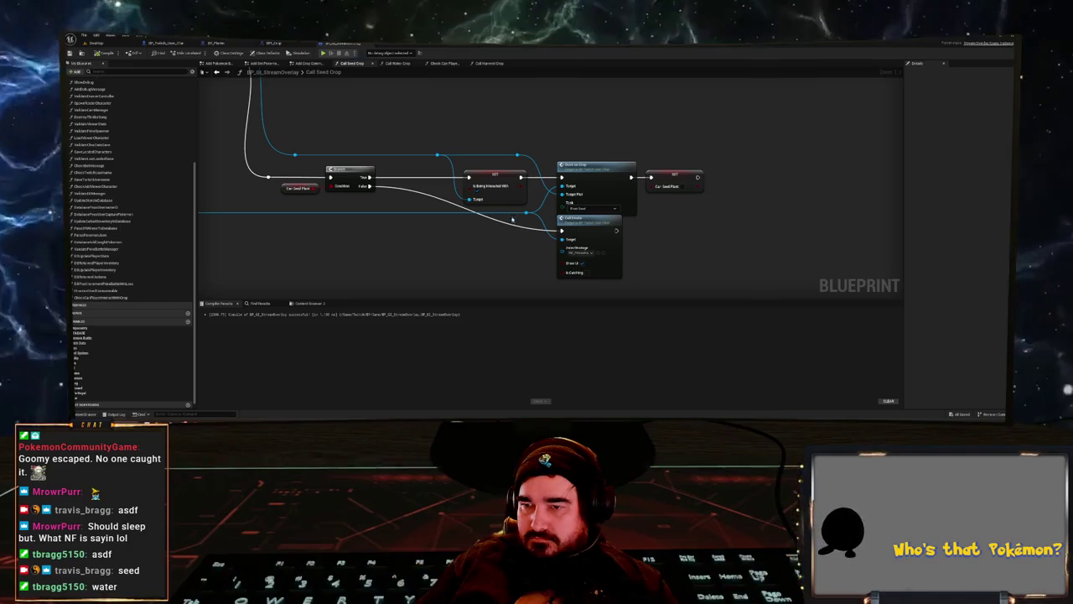
{"action": "scroll", "coordinate": [512, 219], "scroll_direction": "down", "scroll_amount": 2}
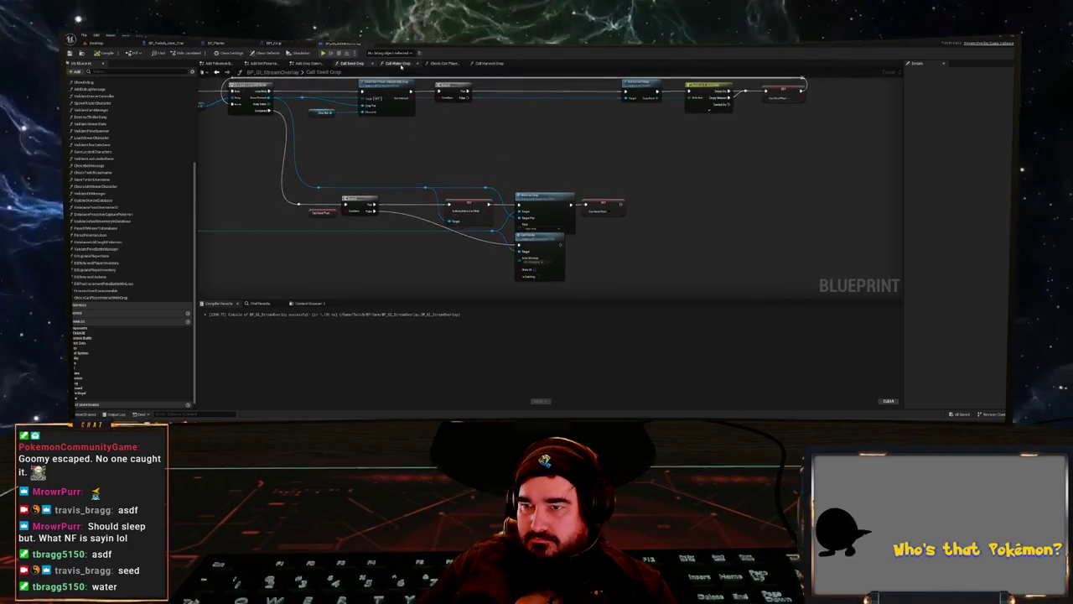
{"action": "left_click", "coordinate": [397, 64]}
{"action": "mouse_move", "coordinate": [407, 106]}
{"action": "left_mouse_down"}
{"action": "mouse_move", "coordinate": [353, 168]}
{"action": "mouse_move", "coordinate": [376, 201]}
{"action": "mouse_move", "coordinate": [395, 201]}
{"action": "left_mouse_up"}
{"action": "scroll", "coordinate": [353, 168], "scroll_direction": "down", "scroll_amount": 1}
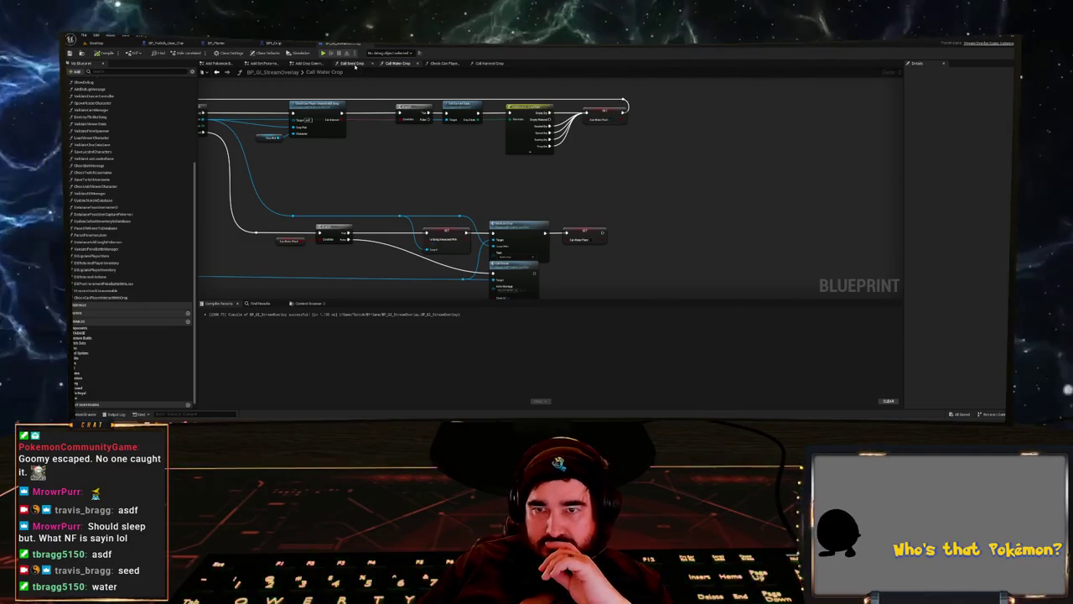
{"action": "left_click", "coordinate": [353, 65]}
{"action": "mouse_move", "coordinate": [391, 153]}
{"action": "left_mouse_down"}
{"action": "mouse_move", "coordinate": [435, 167]}
{"action": "mouse_move", "coordinate": [687, 173]}
{"action": "mouse_move", "coordinate": [481, 143]}
{"action": "left_mouse_up"}
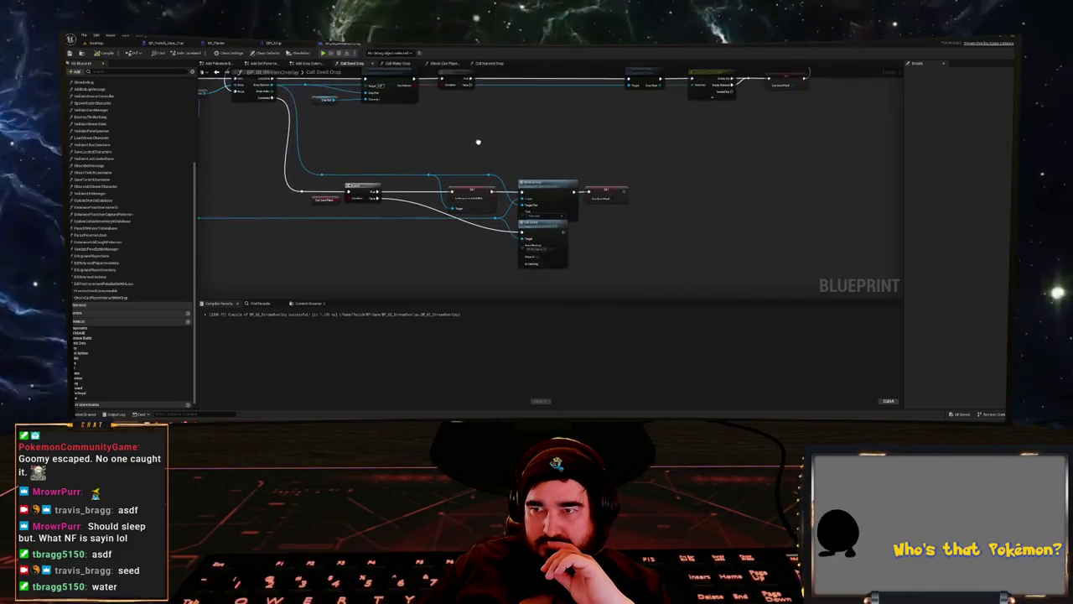
- Look over the Add Crop Commands 2 graph, then bring up Check Can Player Interact with Crop
{"action": "left_click", "coordinate": [409, 64]}
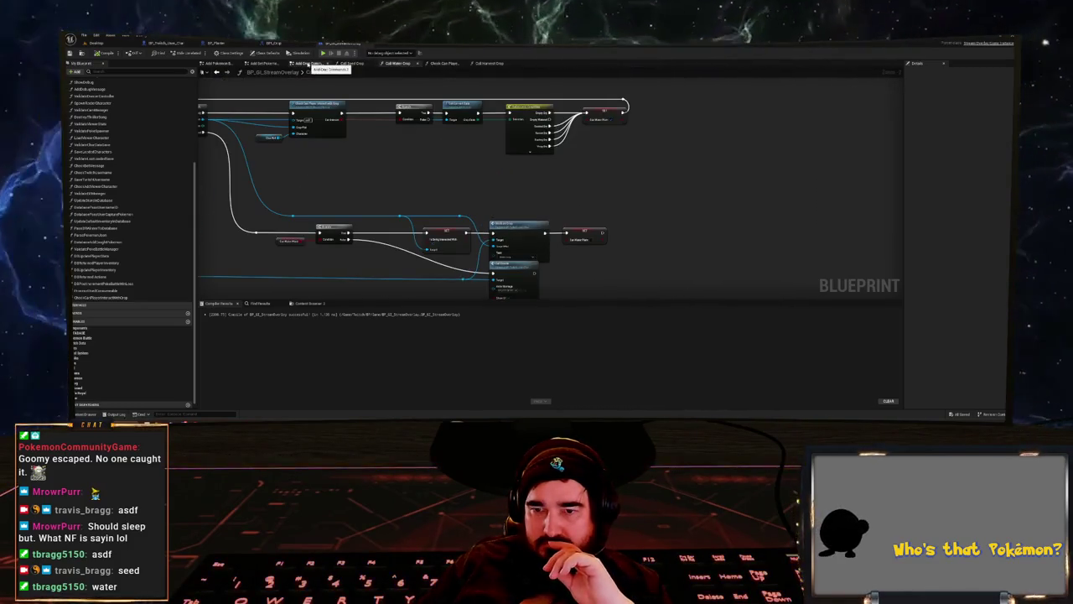
{"action": "left_click", "coordinate": [307, 64]}
{"action": "left_click_drag", "start_coordinate": [360, 160], "coordinate": [599, 158]}
{"action": "scroll", "coordinate": [520, 143], "scroll_direction": "down", "scroll_amount": 1}
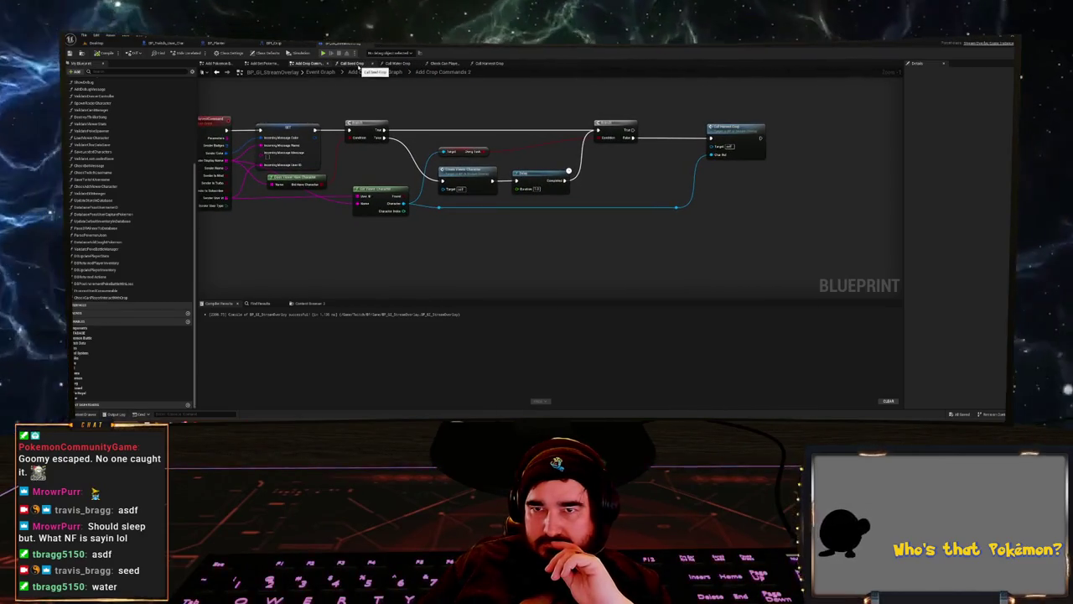
{"action": "left_click", "coordinate": [358, 66]}
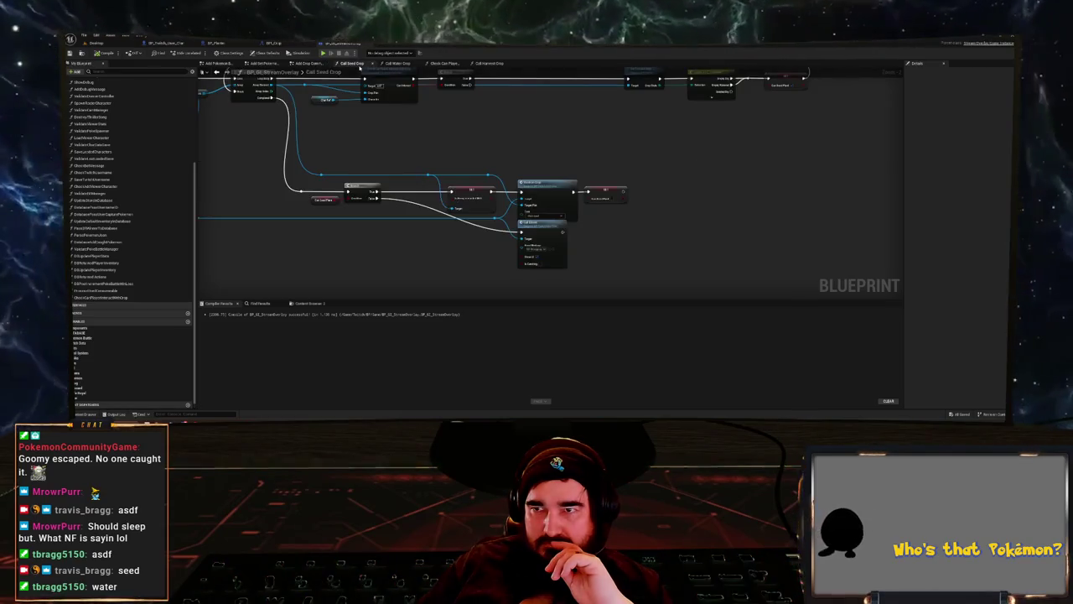
{"action": "left_click", "coordinate": [398, 65]}
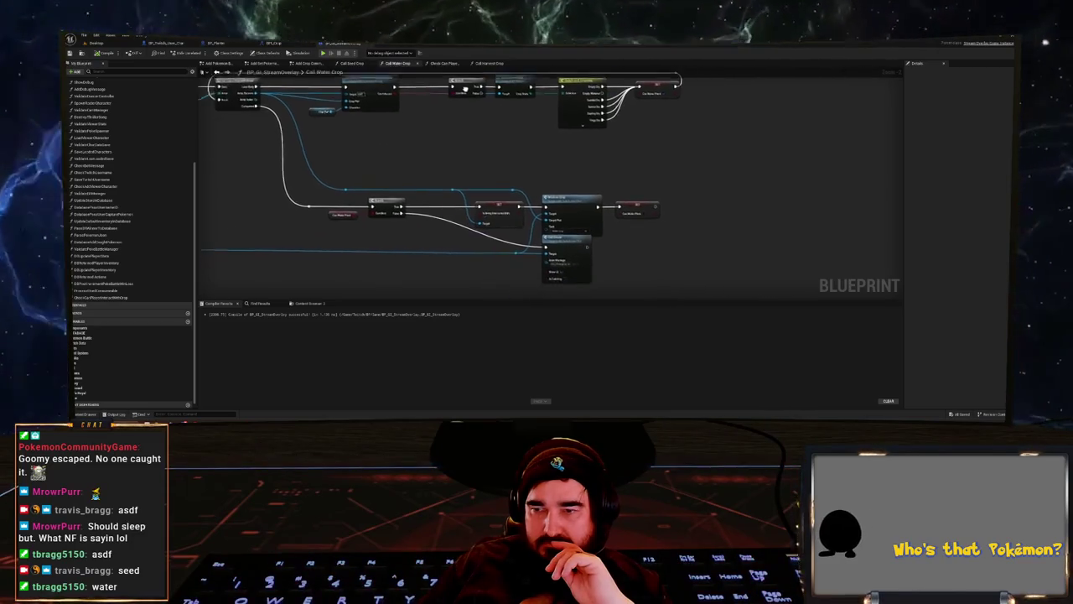
{"action": "left_click", "coordinate": [448, 64]}
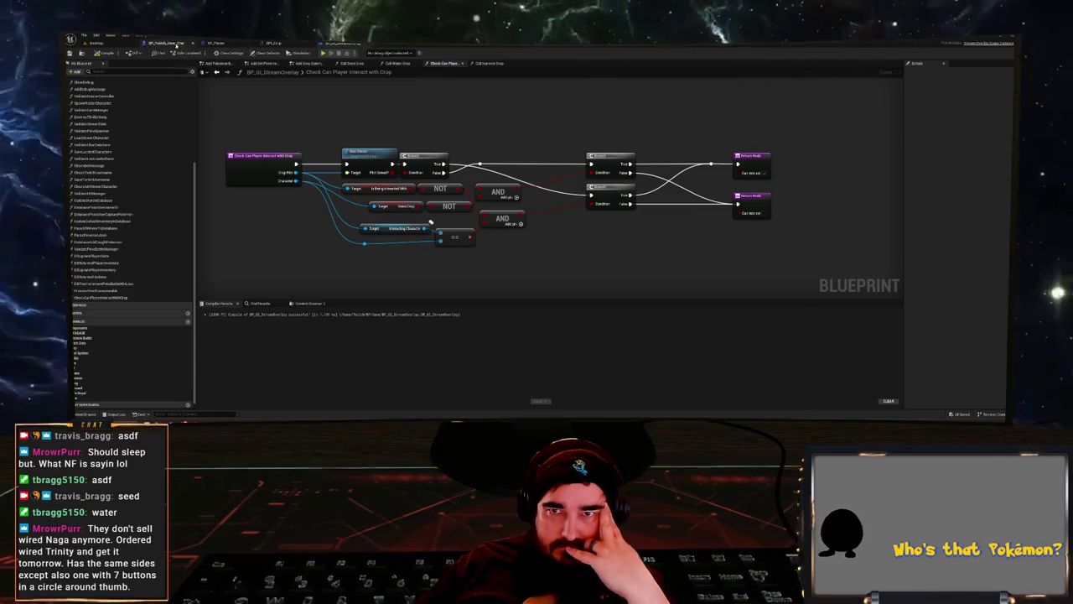
- Cycle through the open editors back to BP_GI_StreamOverlay's Call Water Crop graph
{"action": "left_click", "coordinate": [216, 43]}
{"action": "scroll", "coordinate": [531, 178], "scroll_direction": "down", "scroll_amount": 5}
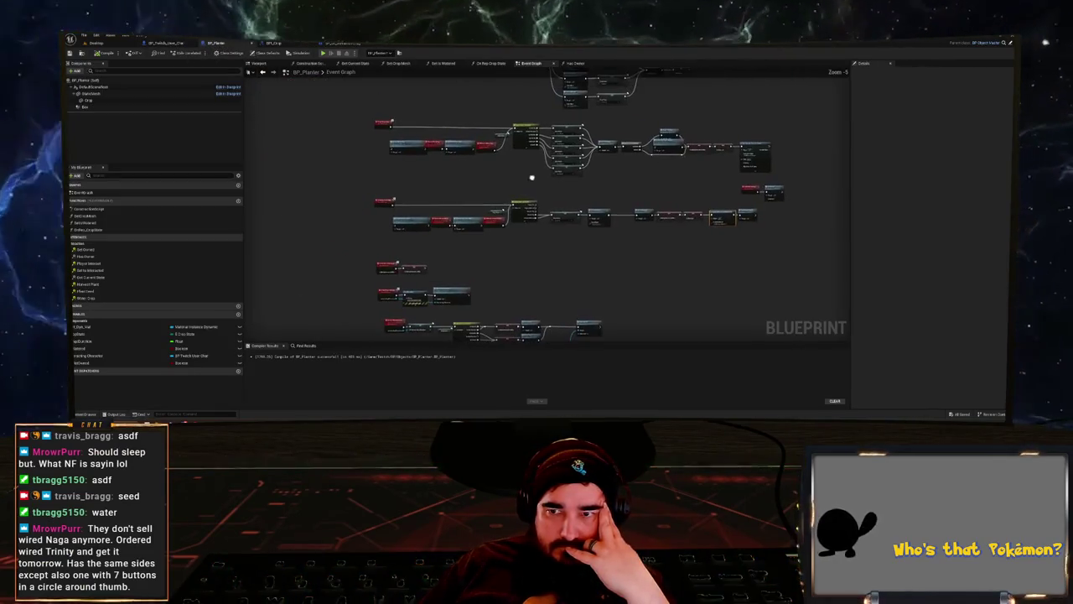
{"action": "left_click", "coordinate": [180, 43]}
{"action": "left_click", "coordinate": [142, 43]}
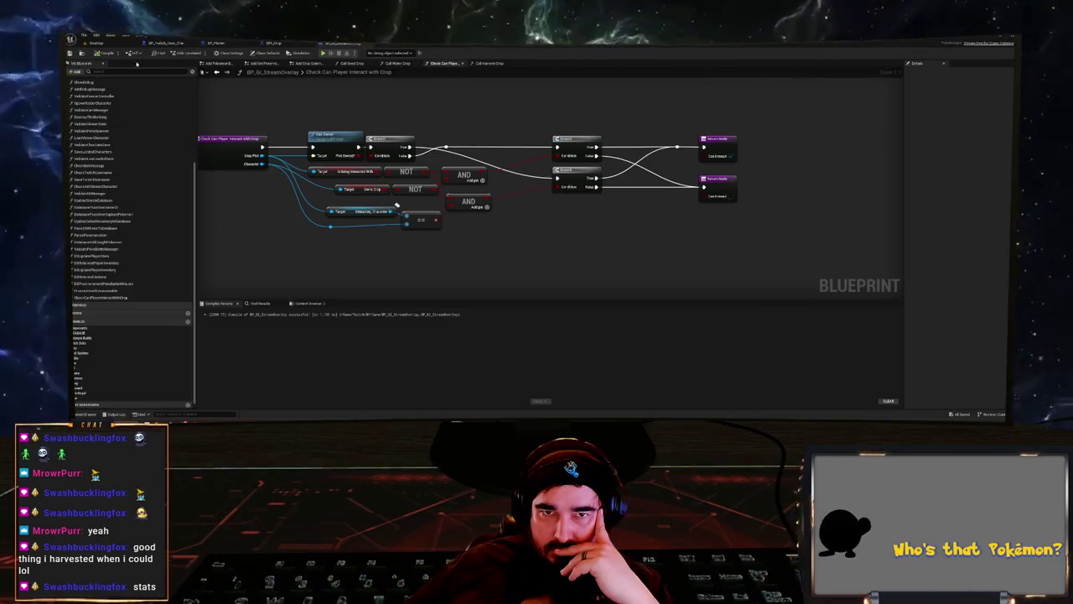
{"action": "left_click", "coordinate": [98, 43]}
{"action": "left_click", "coordinate": [333, 43]}
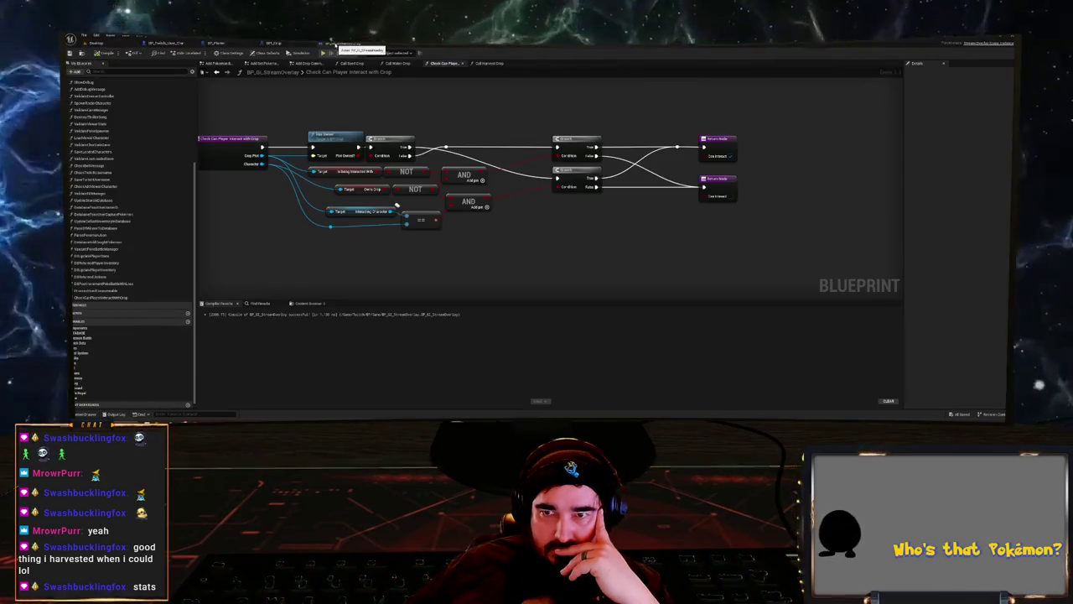
{"action": "left_click", "coordinate": [216, 73]}
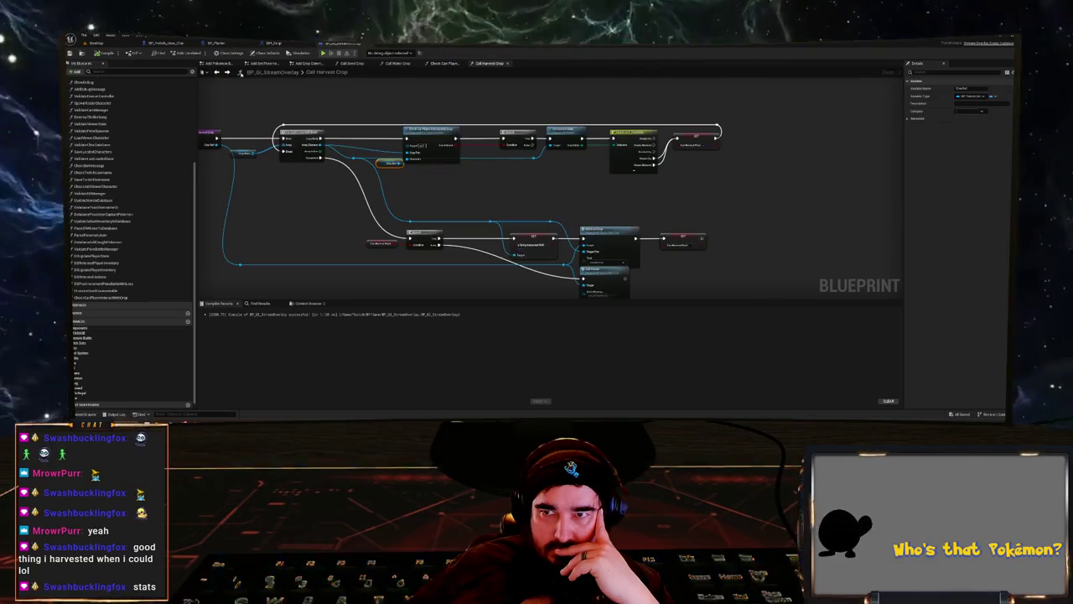
{"action": "left_click", "coordinate": [216, 73]}
{"action": "left_click", "coordinate": [216, 72]}
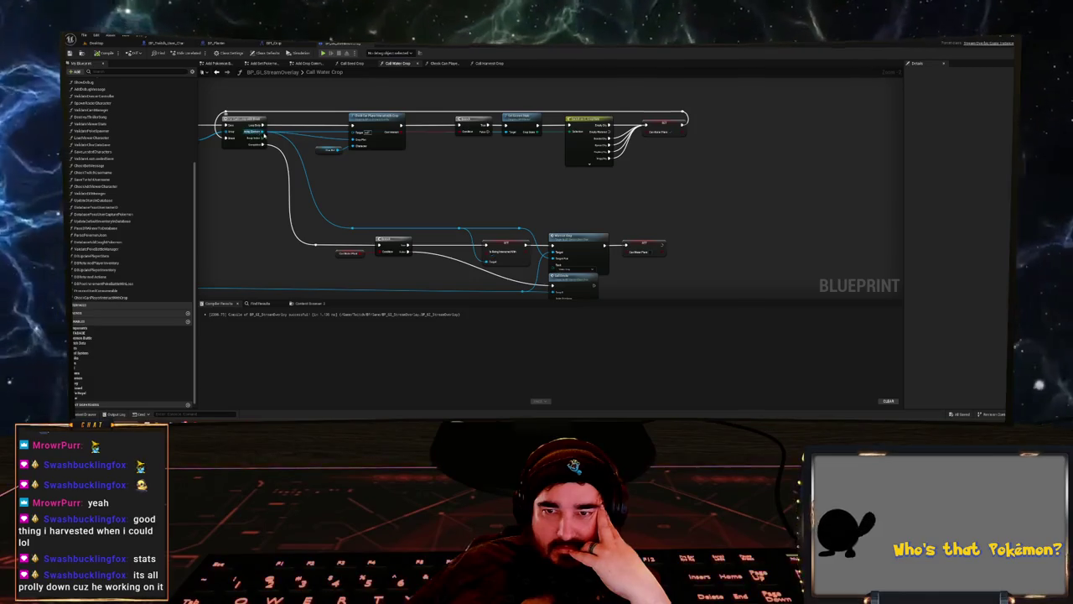
- Open Check Can Player Interact with Crop and reroute a Branch's True wire through a new knot
{"action": "double_click", "coordinate": [373, 117]}
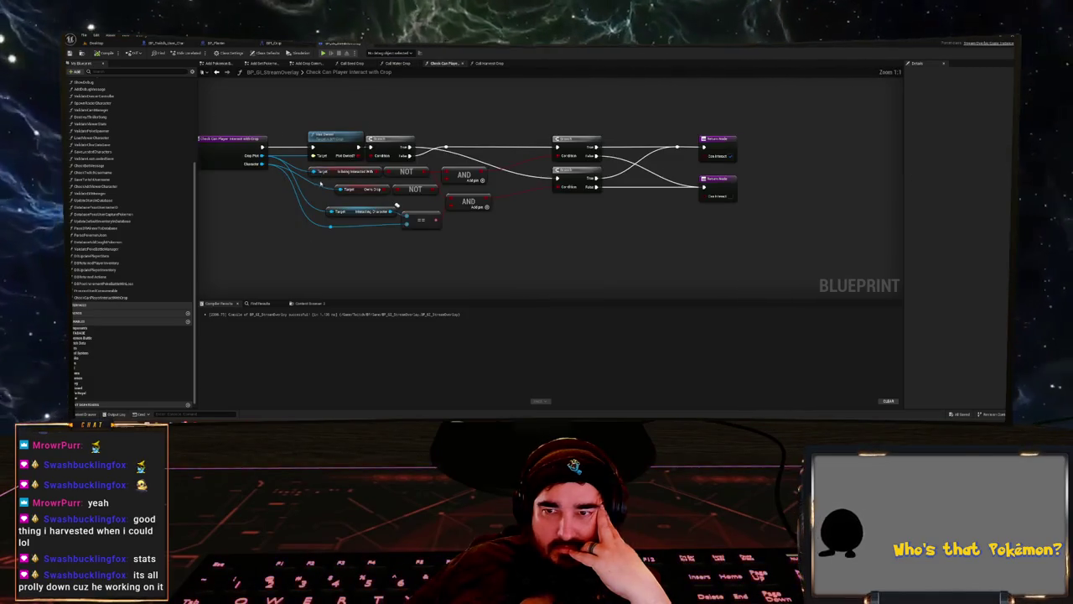
{"action": "left_click_drag", "start_coordinate": [321, 181], "coordinate": [287, 162]}
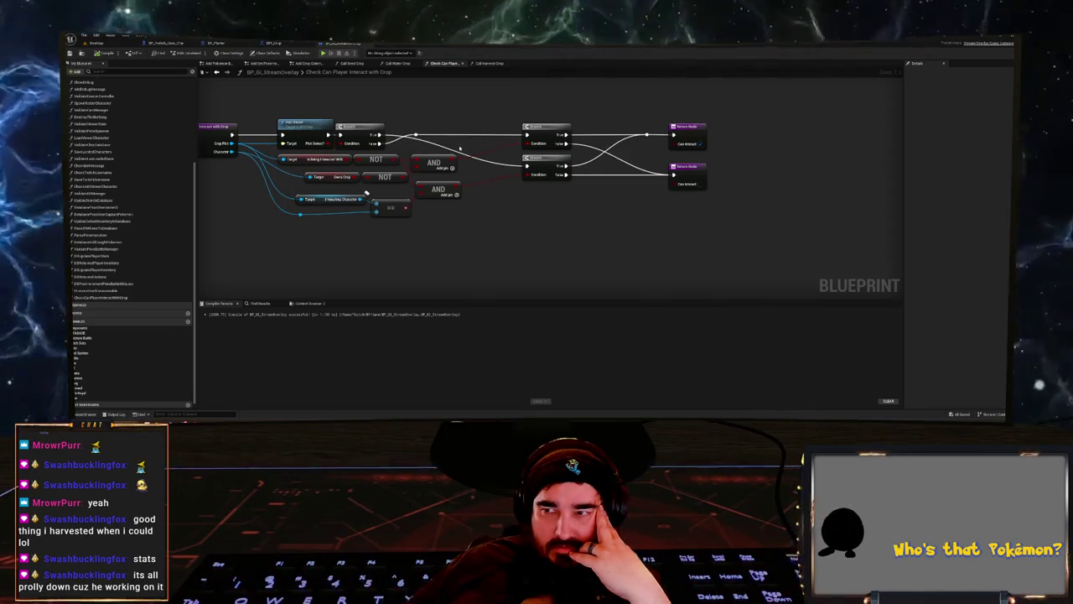
{"action": "left_click_drag", "start_coordinate": [380, 134], "coordinate": [415, 135]}
{"action": "left_click", "coordinate": [471, 176]}
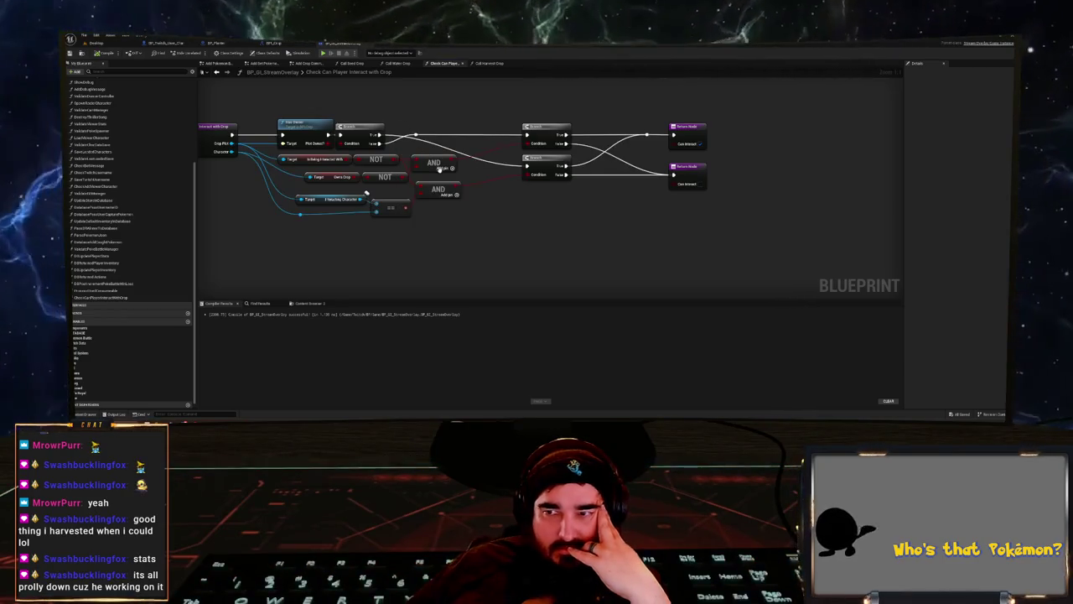
{"action": "left_click_drag", "start_coordinate": [471, 176], "coordinate": [405, 186]}
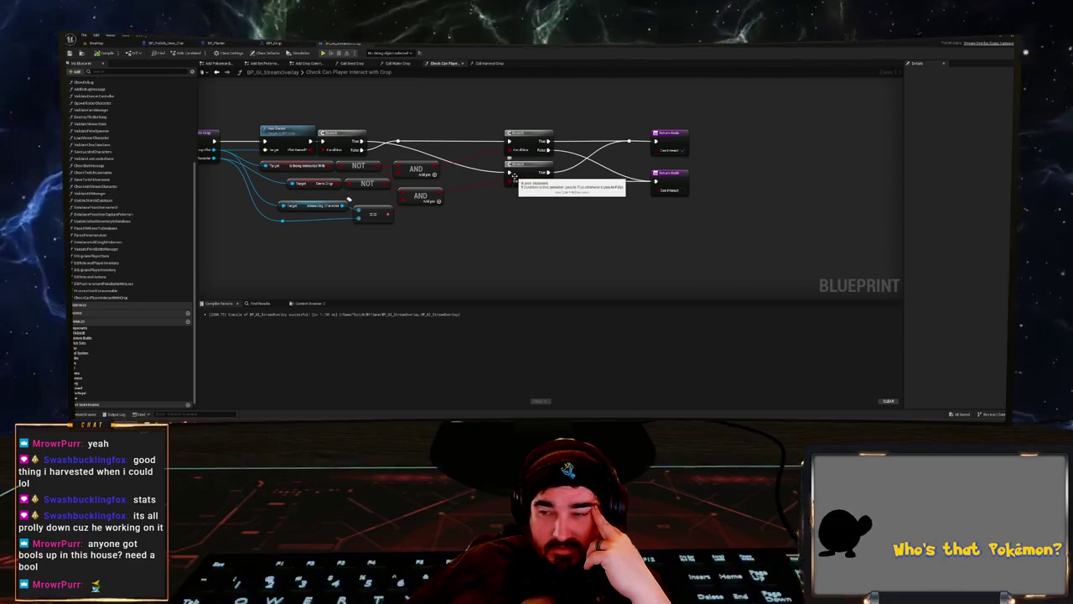
- Select and inspect the Is Interacting Character node and the small node below it
{"action": "left_click", "coordinate": [311, 207]}
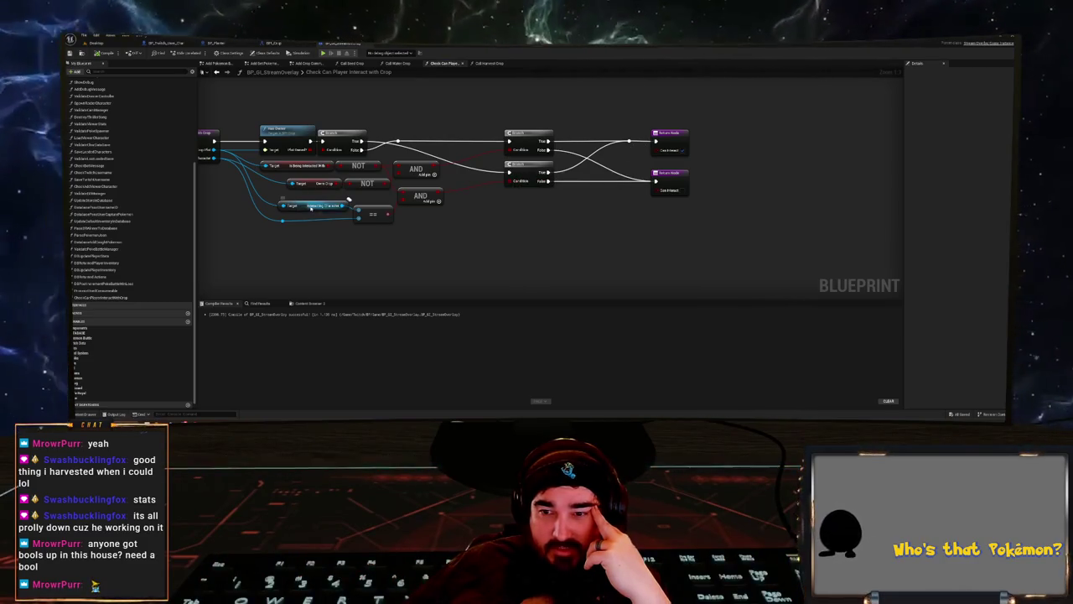
{"action": "left_click", "coordinate": [281, 199]}
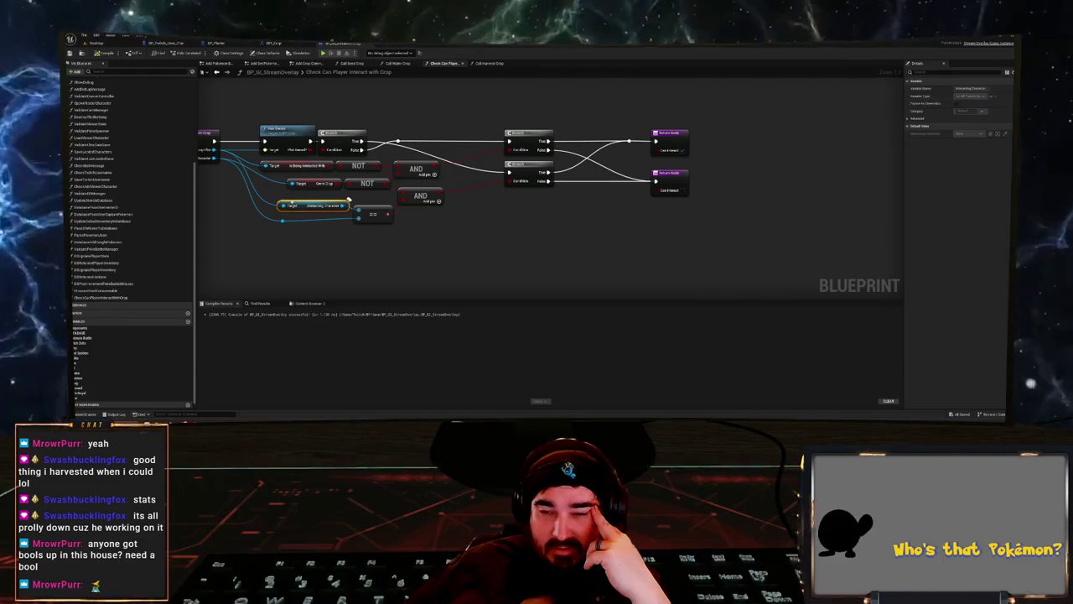
{"action": "left_click_drag", "start_coordinate": [271, 199], "coordinate": [351, 220]}
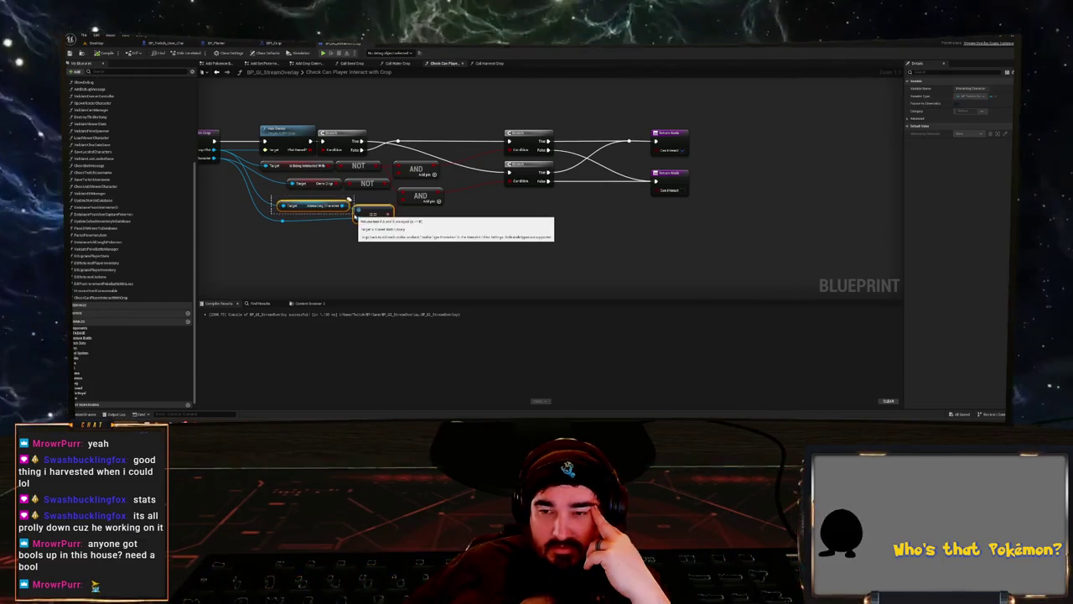
{"action": "mouse_move", "coordinate": [277, 216]}
{"action": "left_mouse_down"}
{"action": "mouse_move", "coordinate": [348, 234]}
{"action": "mouse_move", "coordinate": [268, 215]}
{"action": "left_mouse_up"}
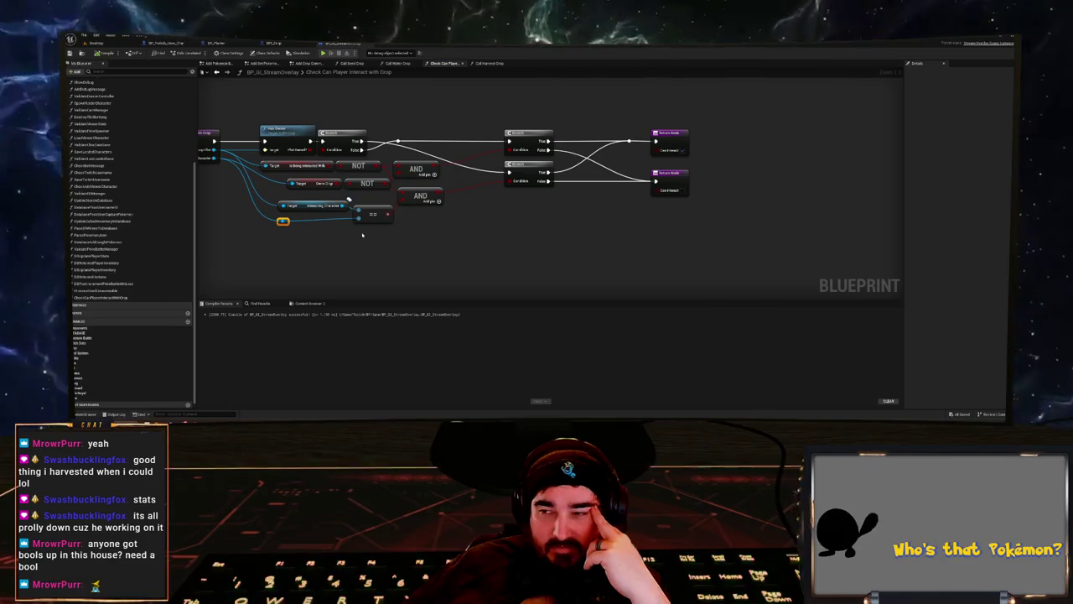
{"action": "mouse_move", "coordinate": [321, 236]}
{"action": "left_mouse_down"}
{"action": "mouse_move", "coordinate": [383, 240]}
{"action": "mouse_move", "coordinate": [315, 238]}
{"action": "left_mouse_up"}
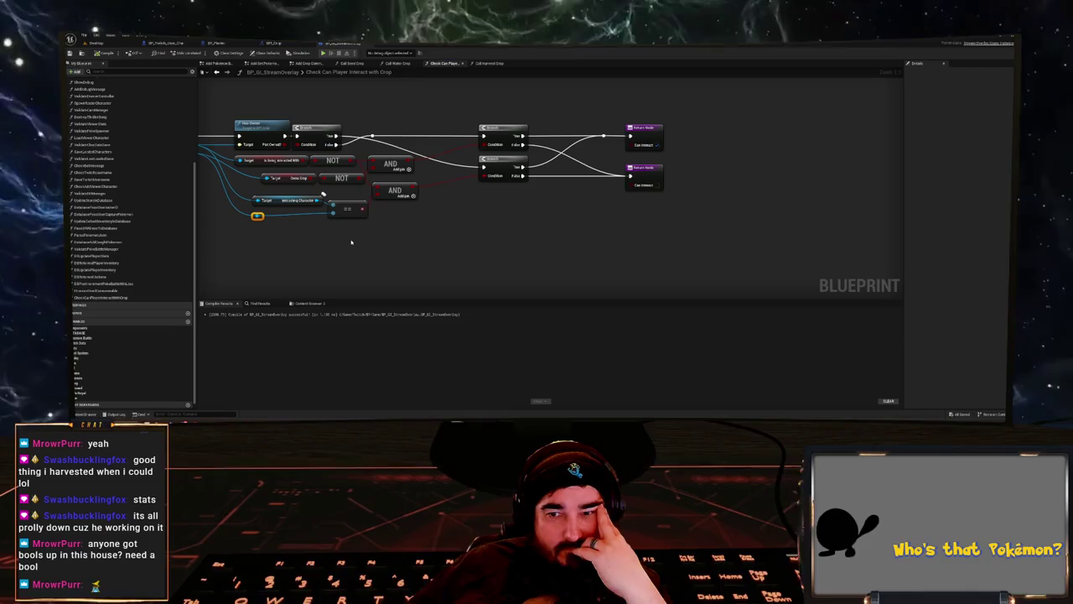
{"action": "mouse_move", "coordinate": [384, 247]}
{"action": "left_mouse_down"}
{"action": "mouse_move", "coordinate": [331, 247]}
{"action": "mouse_move", "coordinate": [555, 259]}
{"action": "left_mouse_up"}
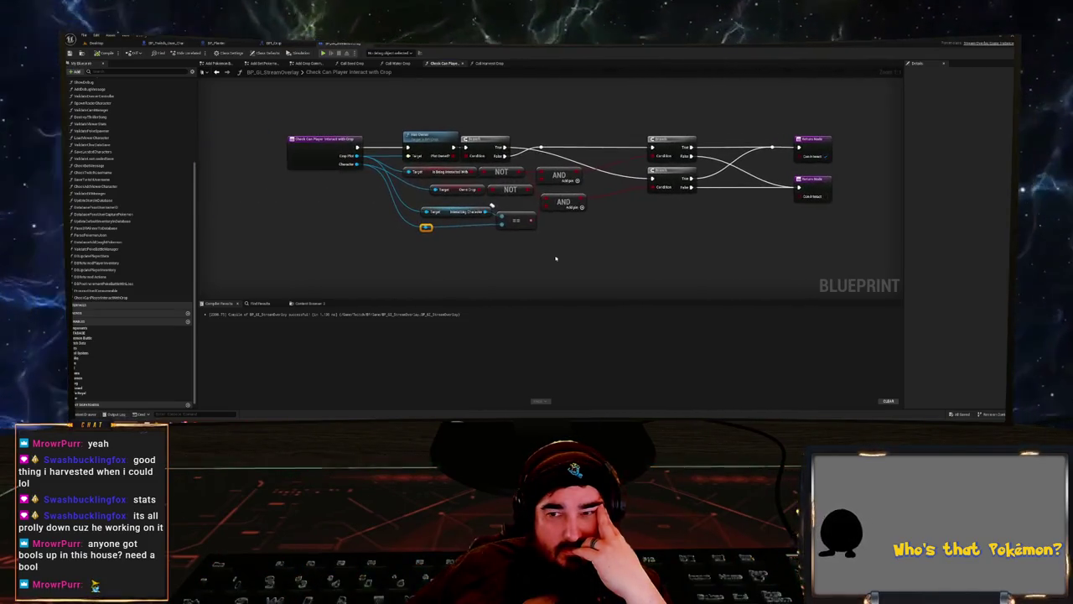
- Add an F9 breakpoint on the function's entry node and return to the level editor
{"action": "left_click", "coordinate": [338, 140]}
{"action": "key", "text": "F9"}
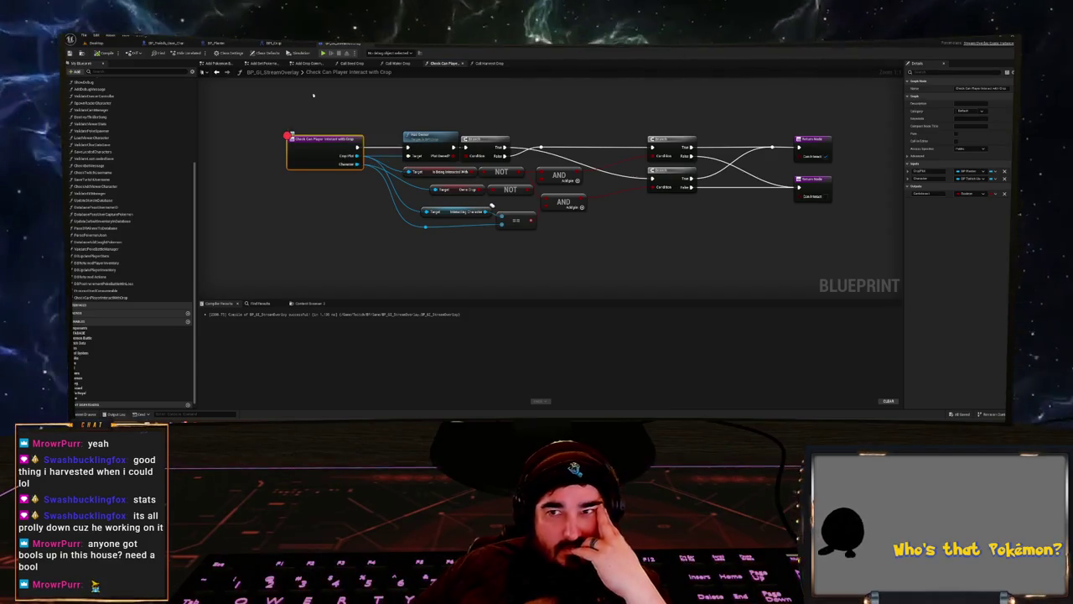
{"action": "left_click", "coordinate": [97, 43]}
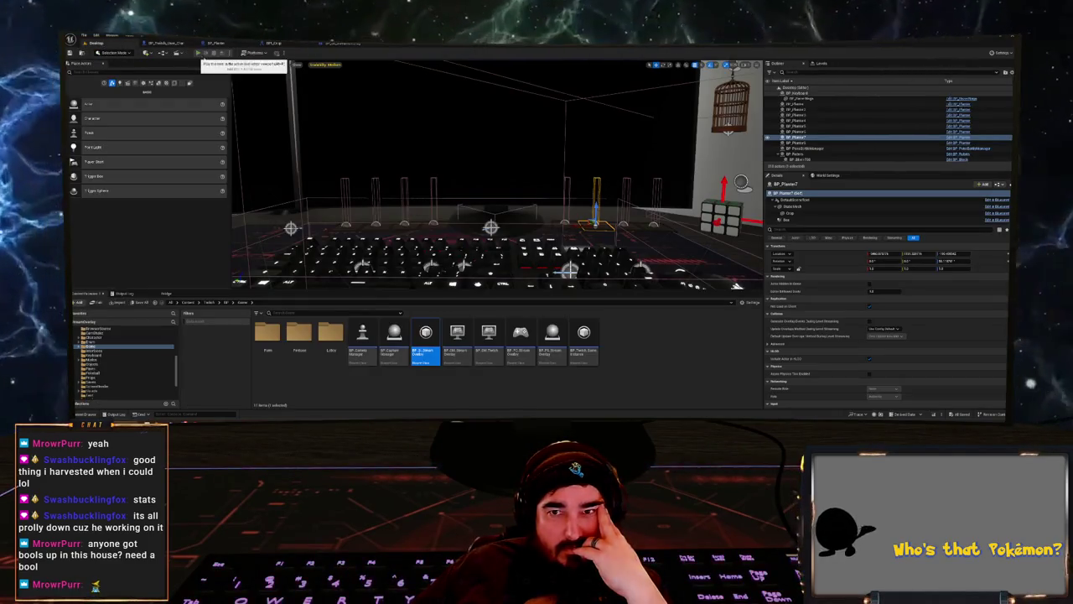
- Start the simulation and resume it until the entry-node breakpoint is hit
{"action": "left_click", "coordinate": [198, 53]}
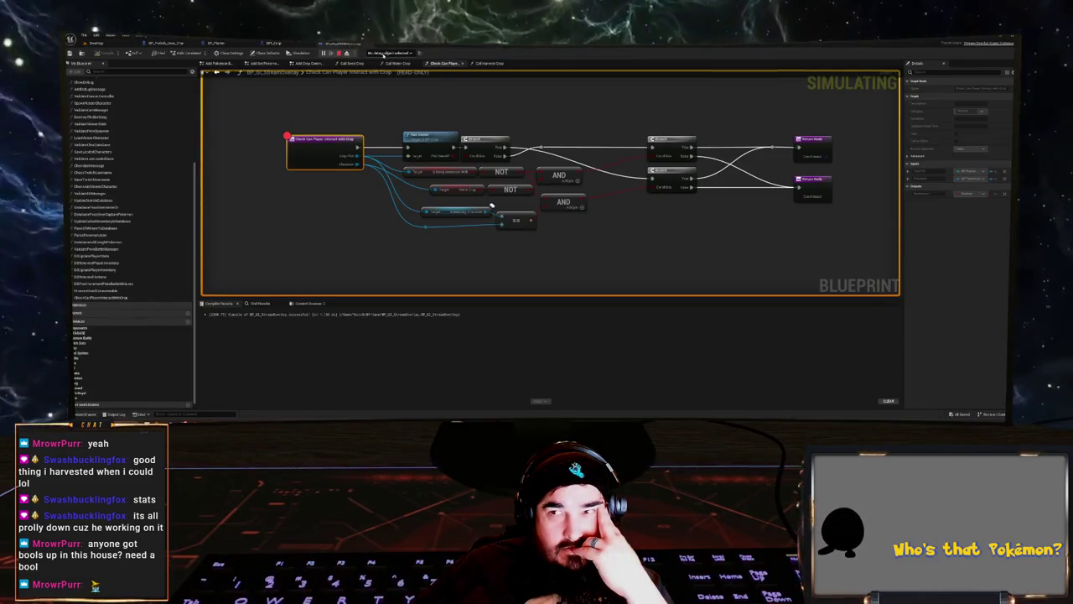
{"action": "key", "text": "F8"}
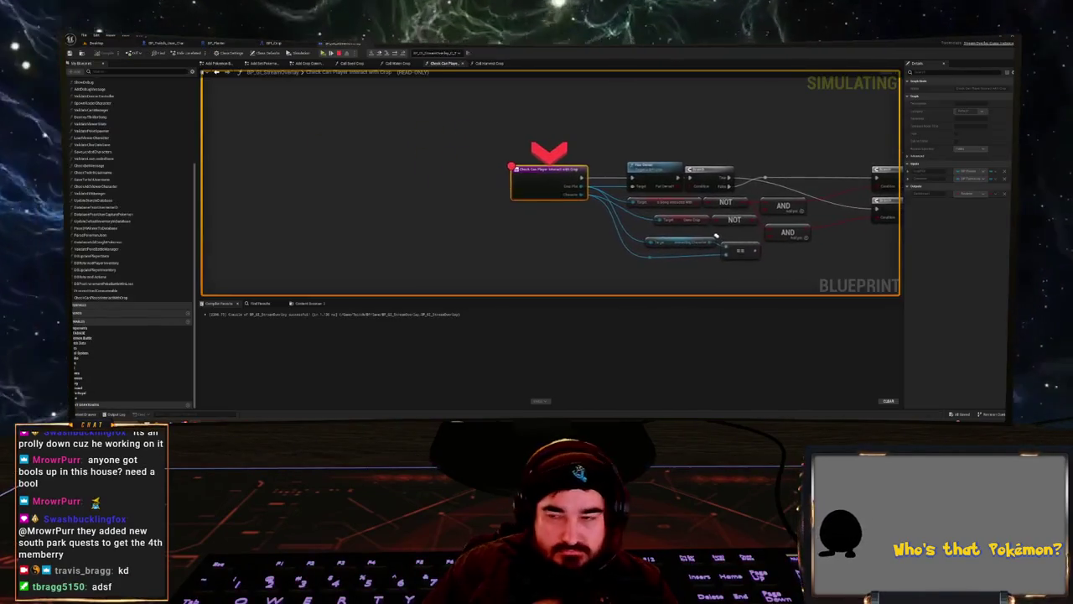
- Step into the Has Owner call and back out to the interaction check
{"action": "left_click", "coordinate": [387, 53]}
{"action": "left_click", "coordinate": [386, 54]}
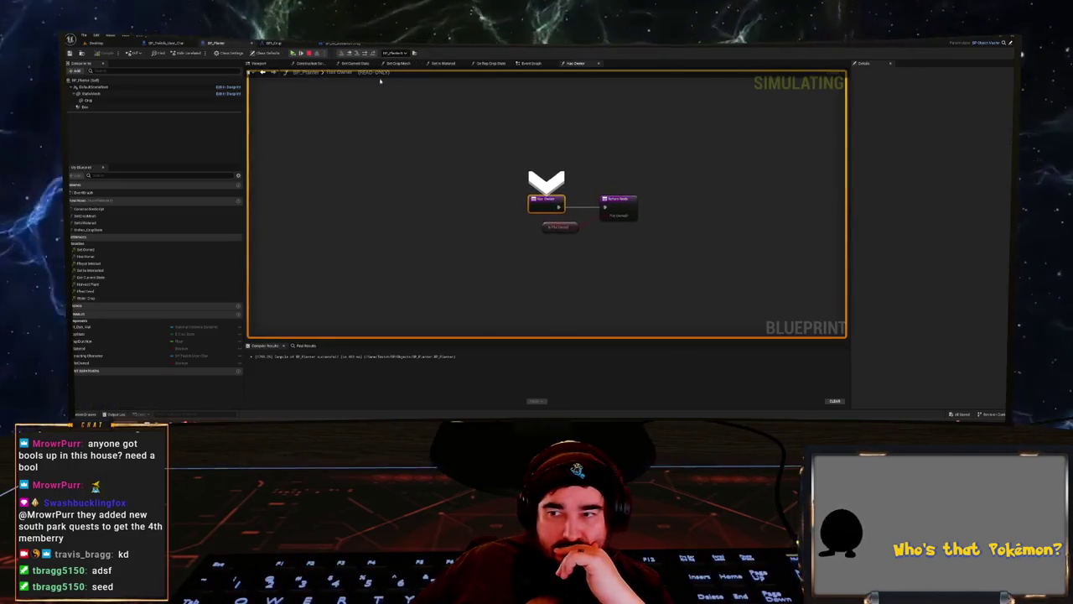
{"action": "left_click", "coordinate": [357, 56]}
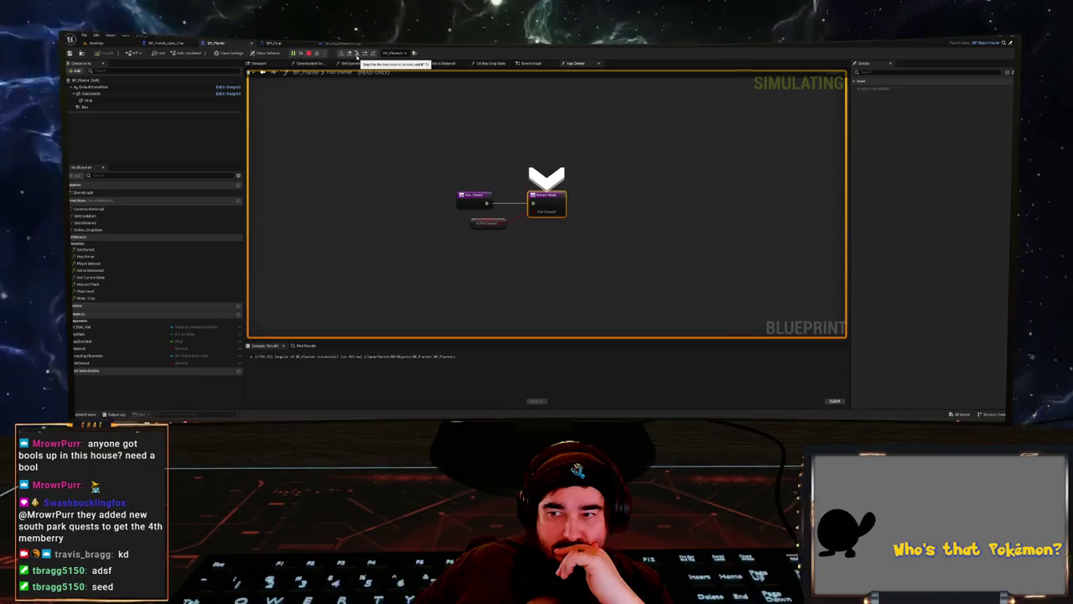
{"action": "left_click", "coordinate": [356, 56]}
- Read the pin debug values, step through the branches and return node into Call Seed Crop
{"action": "mouse_move", "coordinate": [518, 189]}
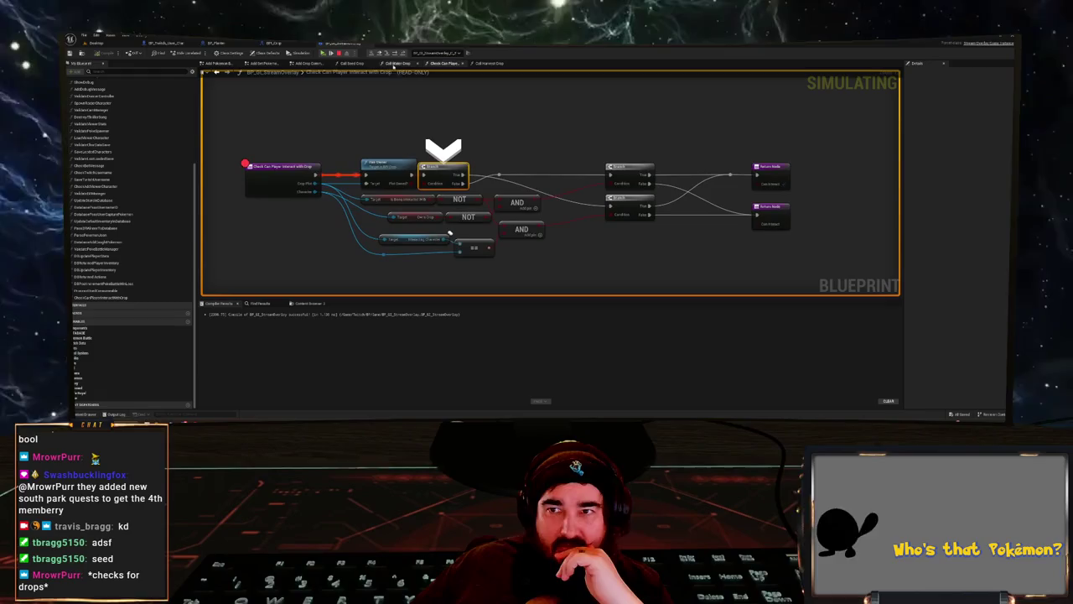
{"action": "left_click", "coordinate": [385, 52]}
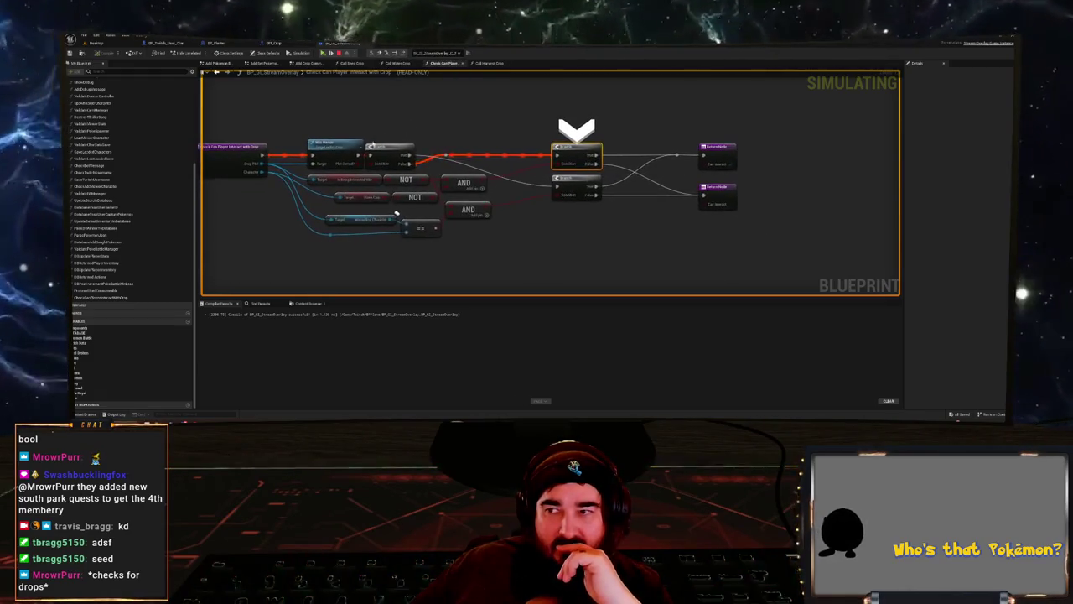
{"action": "mouse_move", "coordinate": [365, 181]}
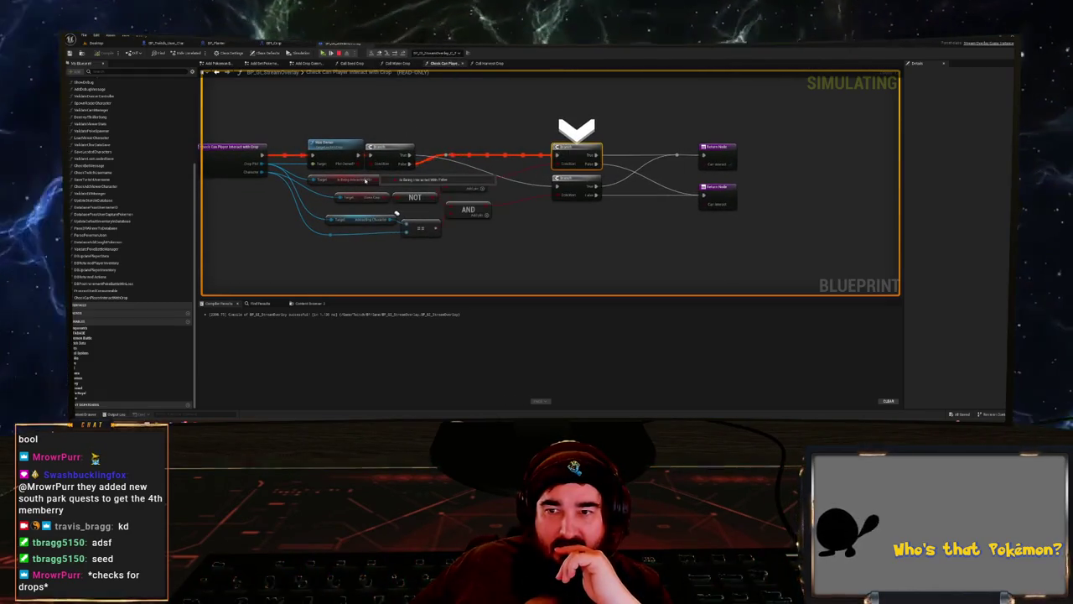
{"action": "mouse_move", "coordinate": [380, 198]}
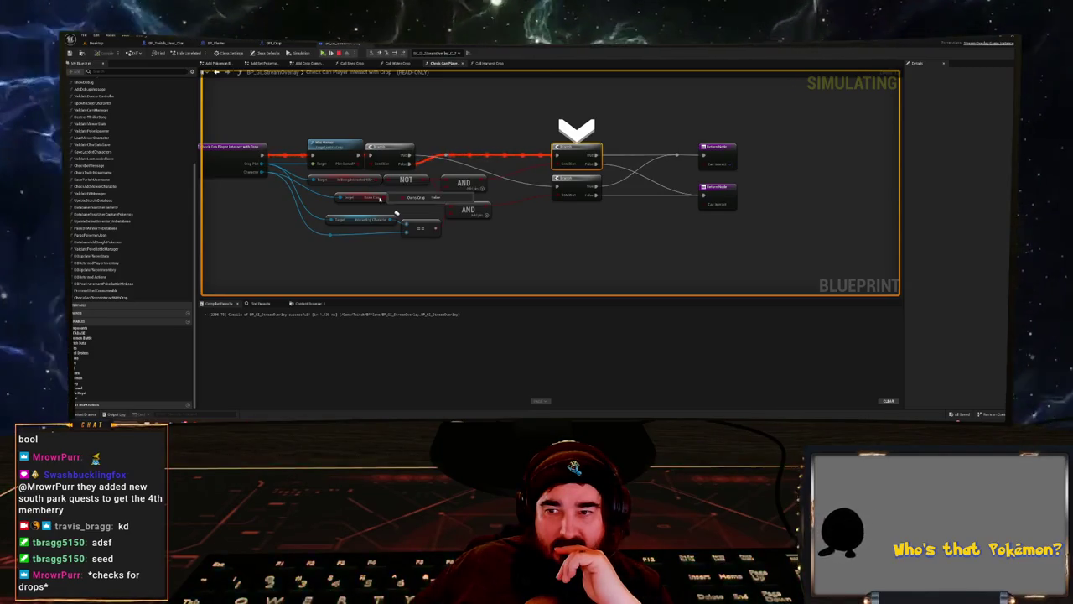
{"action": "mouse_move", "coordinate": [482, 179]}
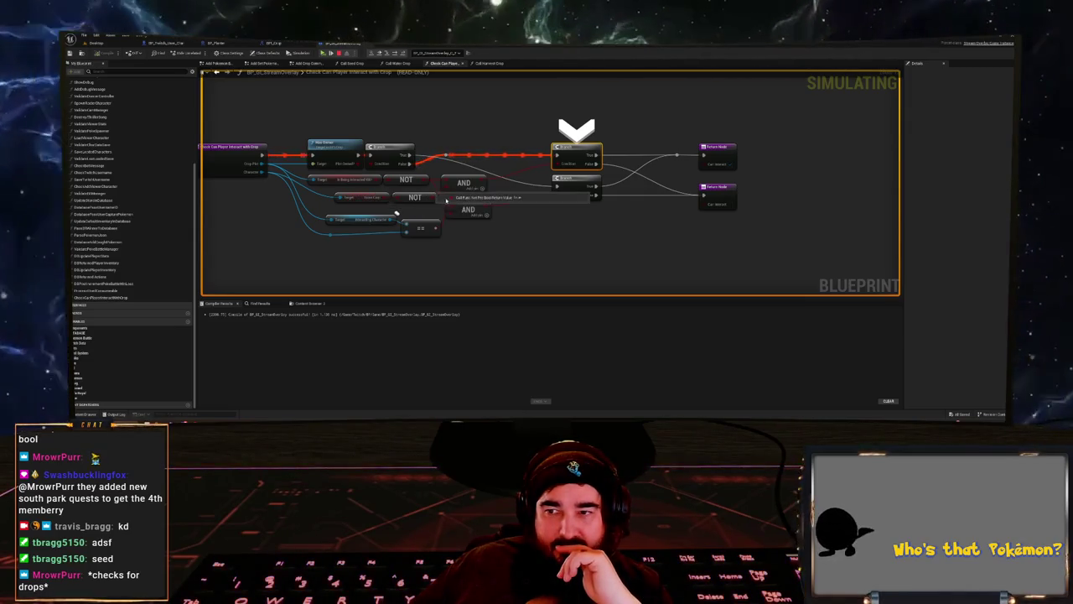
{"action": "left_click", "coordinate": [389, 53]}
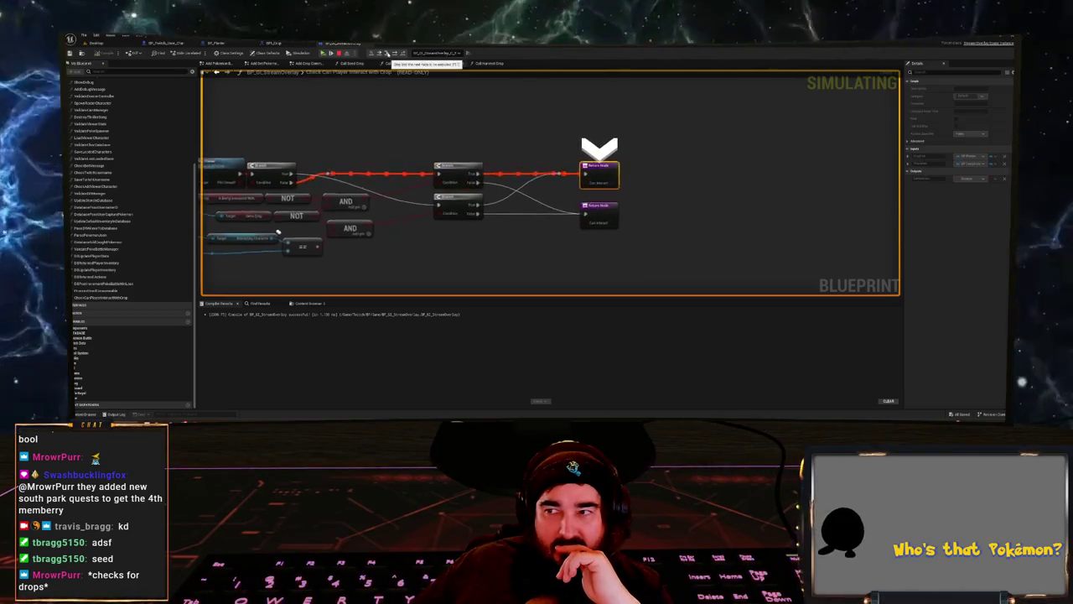
{"action": "left_click", "coordinate": [389, 53]}
{"action": "left_click", "coordinate": [389, 52]}
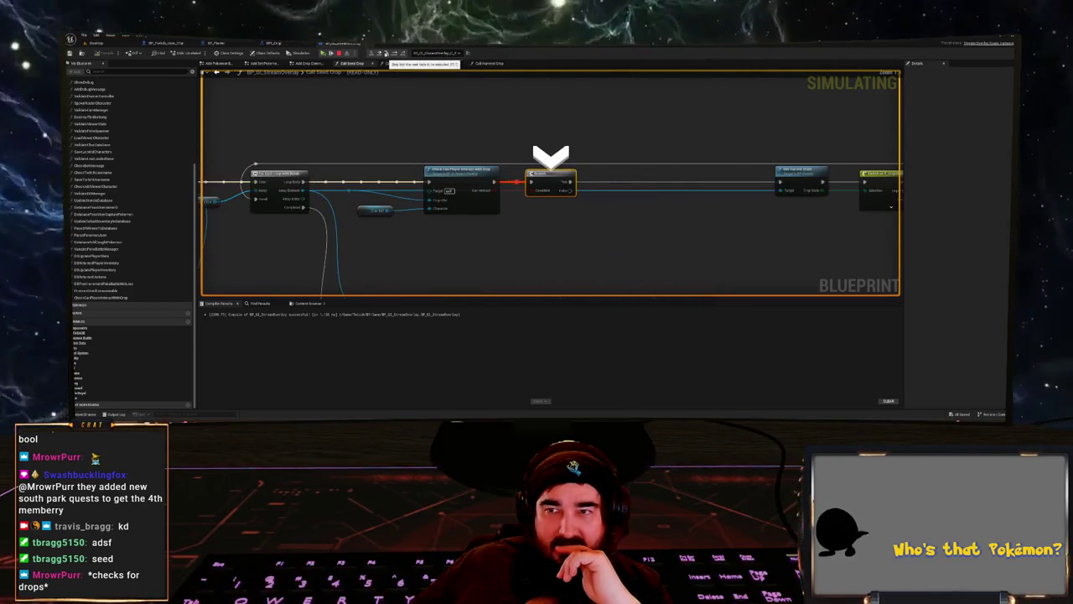
{"action": "left_click", "coordinate": [389, 52]}
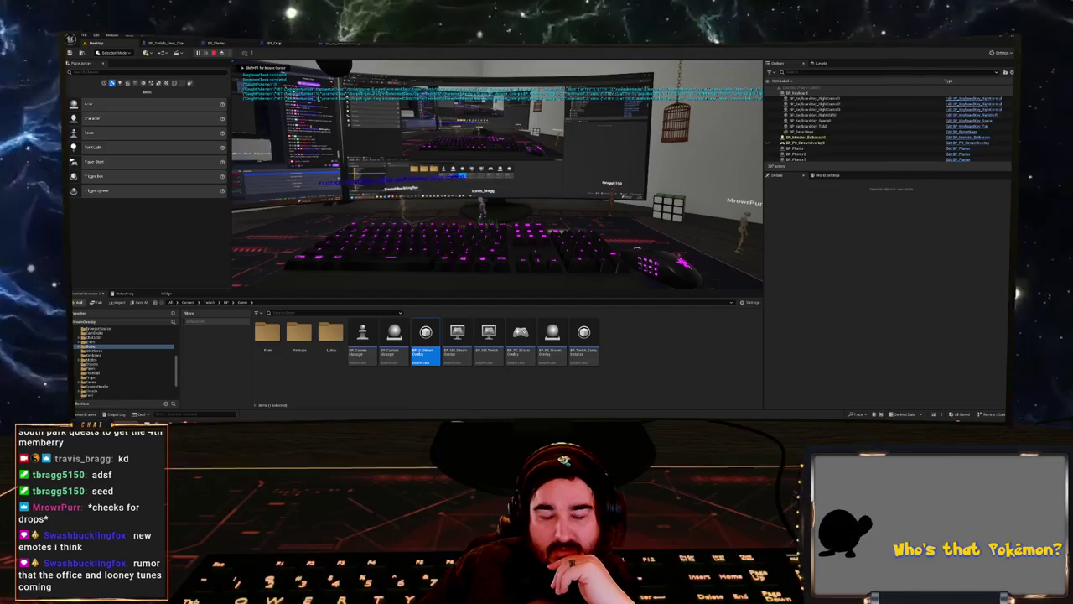
- Select a planter and debug the BP_Planter3 instance in BP_Planter's Event Graph
{"action": "left_click", "coordinate": [654, 225]}
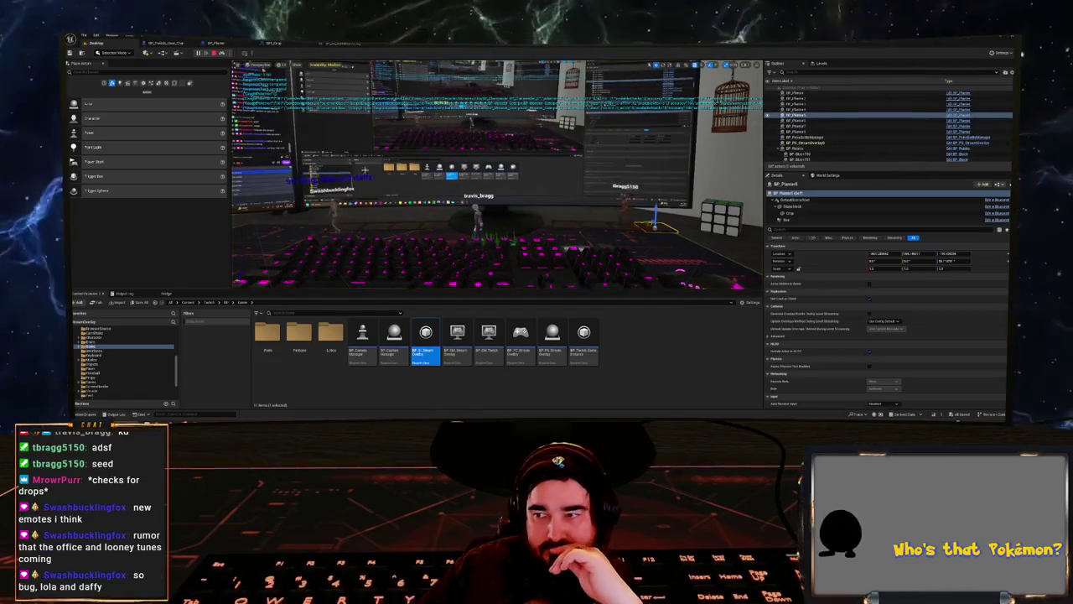
{"action": "left_click", "coordinate": [216, 42]}
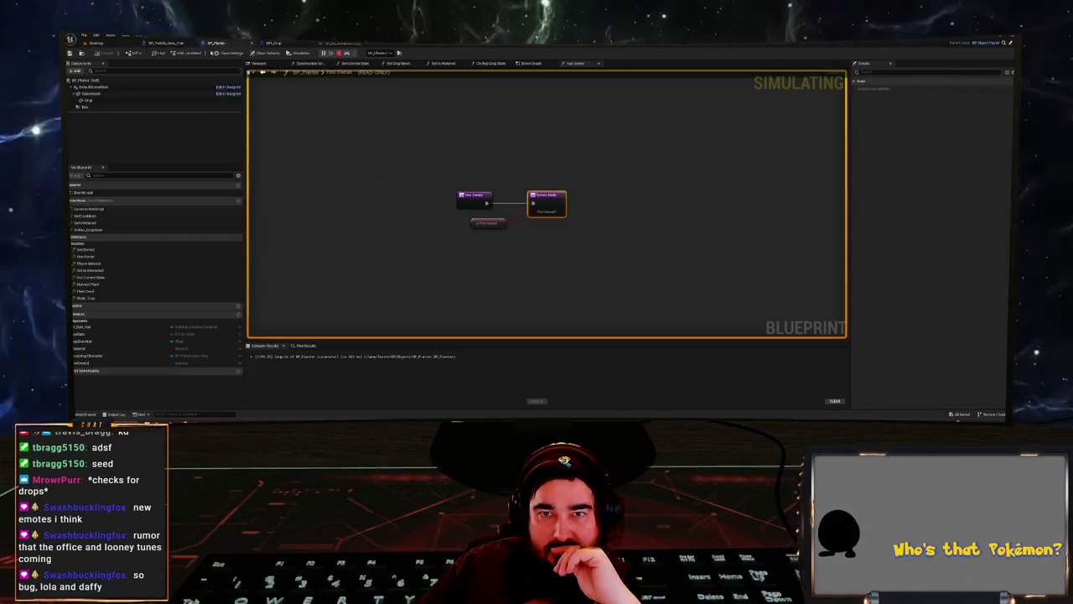
{"action": "left_click", "coordinate": [389, 54]}
{"action": "left_click", "coordinate": [401, 67]}
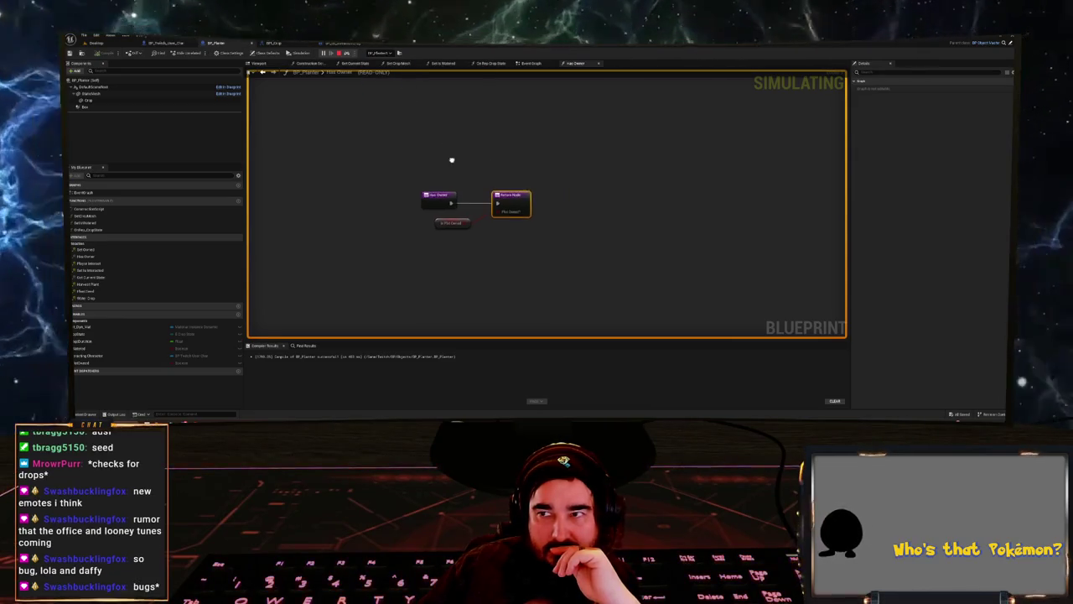
{"action": "mouse_move", "coordinate": [462, 220]}
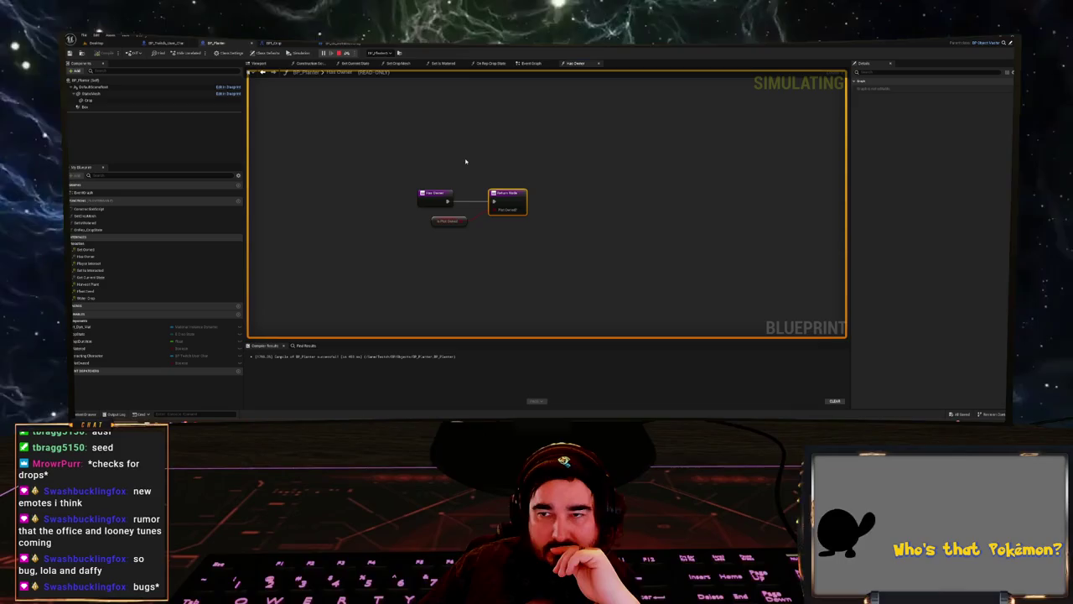
{"action": "left_click", "coordinate": [535, 64]}
- Inspect the planter's timer nodes, including Set Timer by Function Name
{"action": "mouse_move", "coordinate": [498, 185]}
{"action": "left_mouse_down"}
{"action": "mouse_move", "coordinate": [319, 196]}
{"action": "mouse_move", "coordinate": [481, 263]}
{"action": "mouse_move", "coordinate": [410, 162]}
{"action": "mouse_move", "coordinate": [364, 154]}
{"action": "mouse_move", "coordinate": [349, 137]}
{"action": "mouse_move", "coordinate": [474, 79]}
{"action": "left_mouse_up"}
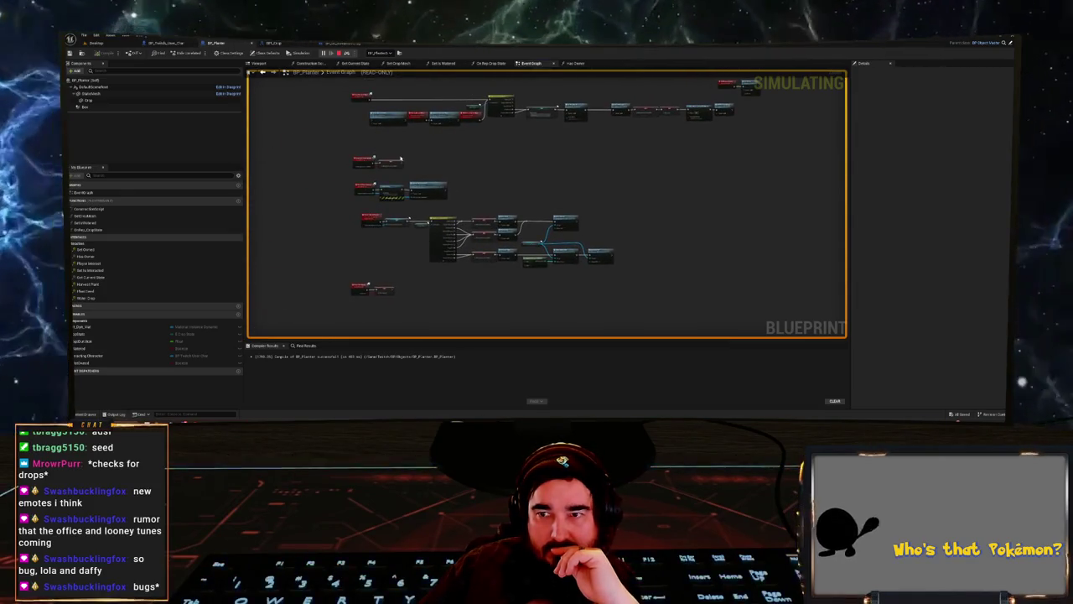
{"action": "scroll", "coordinate": [401, 158], "scroll_direction": "up", "scroll_amount": 5}
{"action": "scroll", "coordinate": [354, 175], "scroll_direction": "down", "scroll_amount": 6}
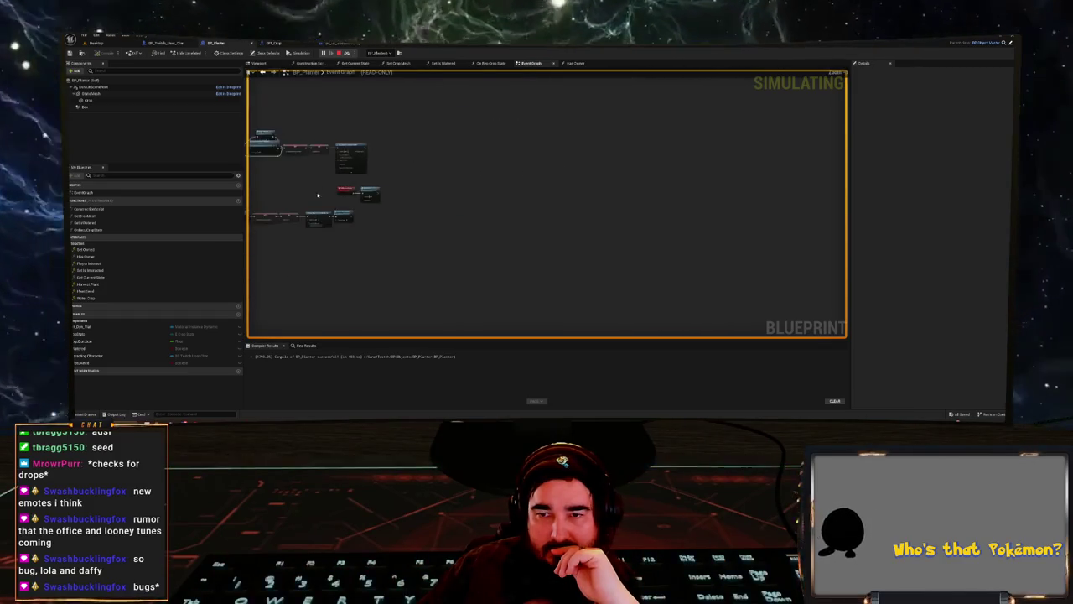
{"action": "scroll", "coordinate": [524, 186], "scroll_direction": "up", "scroll_amount": 5}
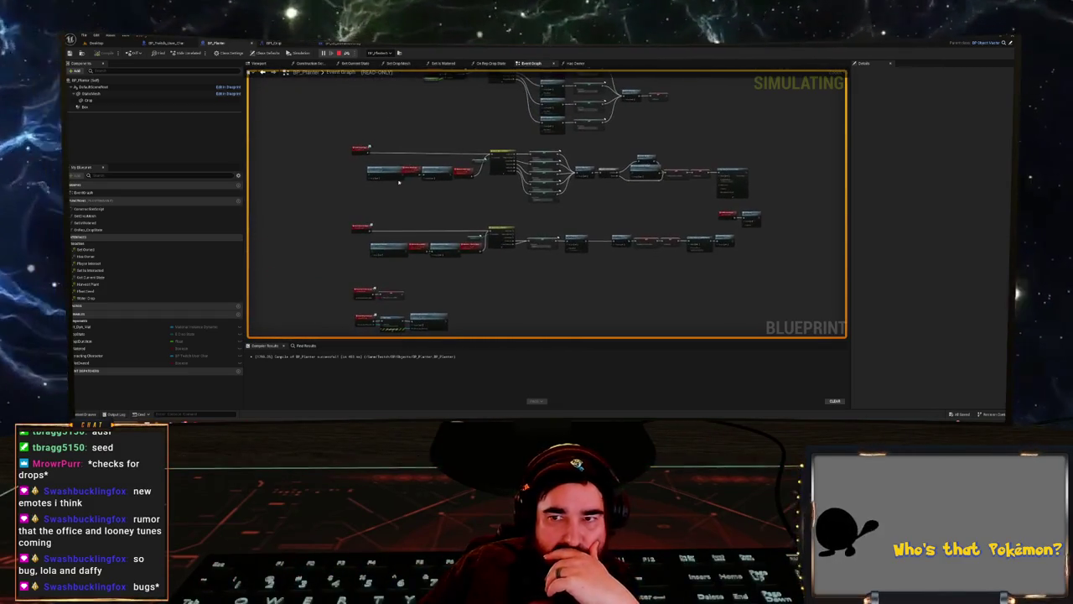
{"action": "scroll", "coordinate": [657, 240], "scroll_direction": "up", "scroll_amount": 2}
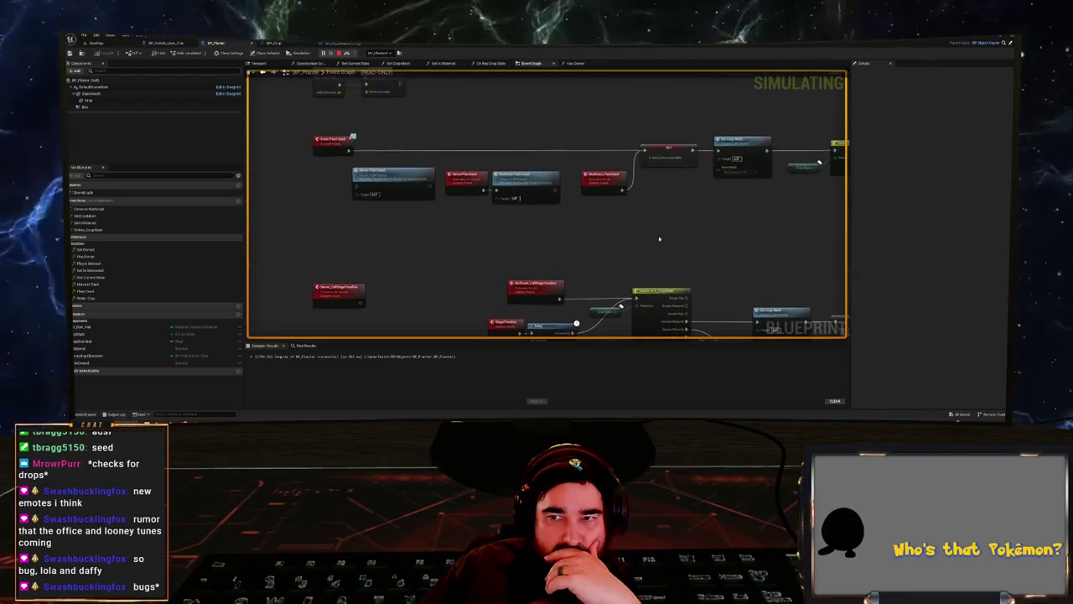
{"action": "scroll", "coordinate": [350, 251], "scroll_direction": "down", "scroll_amount": 2}
{"action": "left_click_drag", "start_coordinate": [433, 263], "coordinate": [457, 258]}
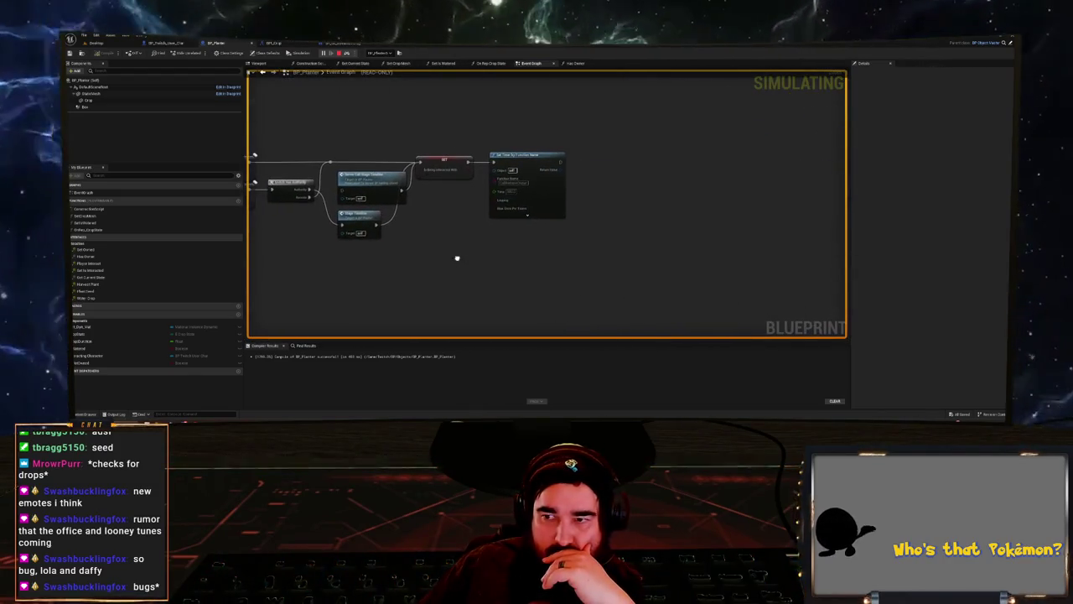
{"action": "left_click", "coordinate": [537, 212]}
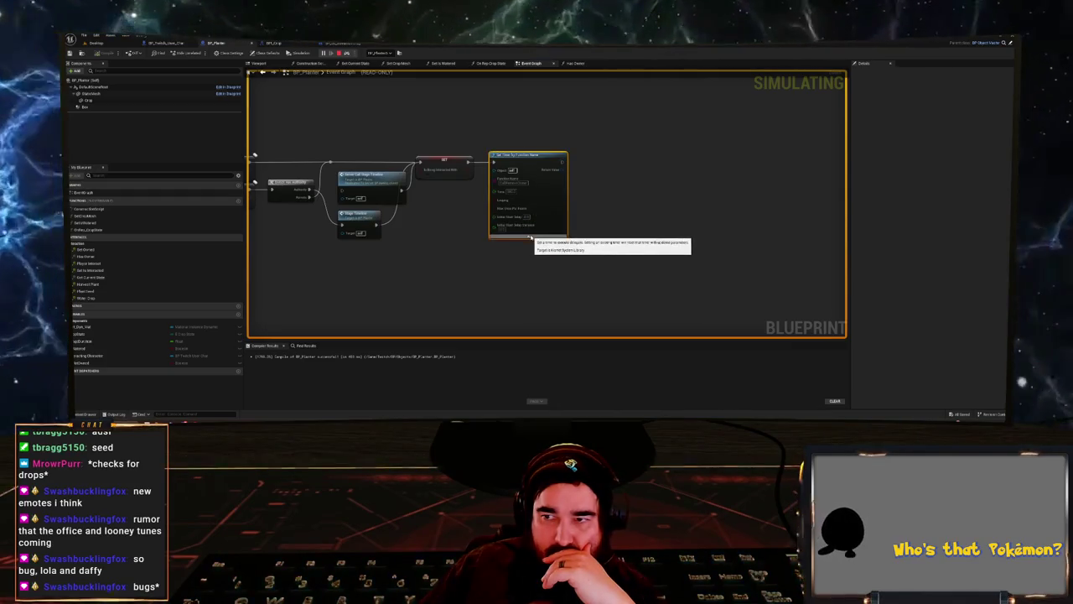
{"action": "right_click", "coordinate": [524, 160]}
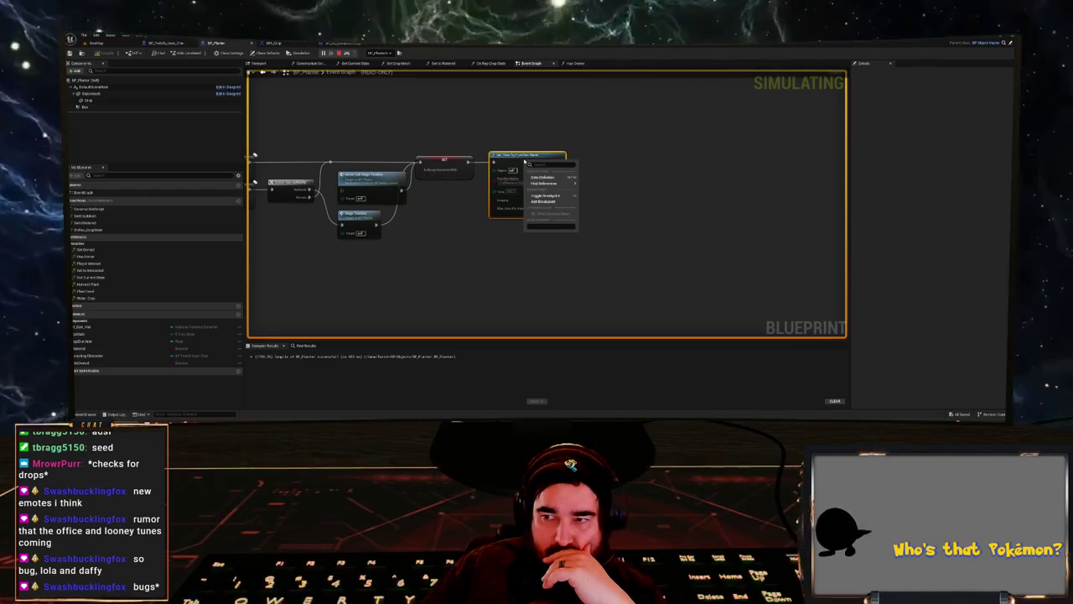
{"action": "mouse_move", "coordinate": [495, 182]}
{"action": "left_mouse_down"}
{"action": "mouse_move", "coordinate": [503, 215]}
{"action": "mouse_move", "coordinate": [734, 230]}
{"action": "left_mouse_up"}
{"action": "mouse_move", "coordinate": [551, 228]}
{"action": "left_mouse_down"}
{"action": "mouse_move", "coordinate": [606, 210]}
{"action": "mouse_move", "coordinate": [705, 205]}
{"action": "mouse_move", "coordinate": [324, 196]}
{"action": "mouse_move", "coordinate": [496, 143]}
{"action": "mouse_move", "coordinate": [374, 168]}
{"action": "mouse_move", "coordinate": [519, 112]}
{"action": "mouse_move", "coordinate": [308, 97]}
{"action": "left_mouse_up"}
{"action": "scroll", "coordinate": [374, 168], "scroll_direction": "down", "scroll_amount": 3}
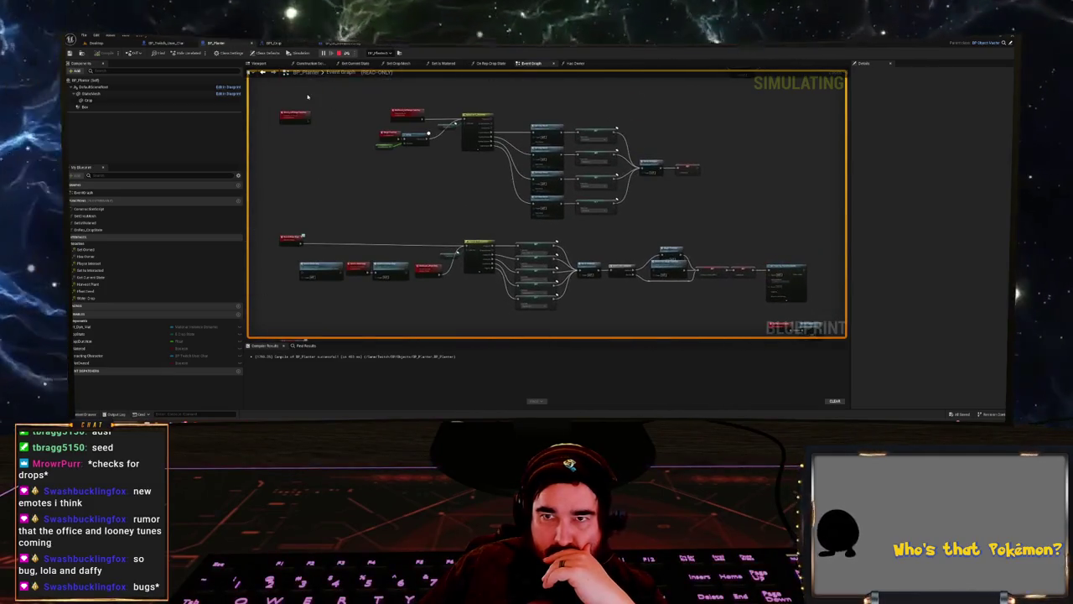
- Glance at the BP_UI_StreamOverlay and BPI_Crop tabs, then return to BP_Planter's event graph
{"action": "left_click", "coordinate": [275, 42]}
{"action": "left_click", "coordinate": [333, 43]}
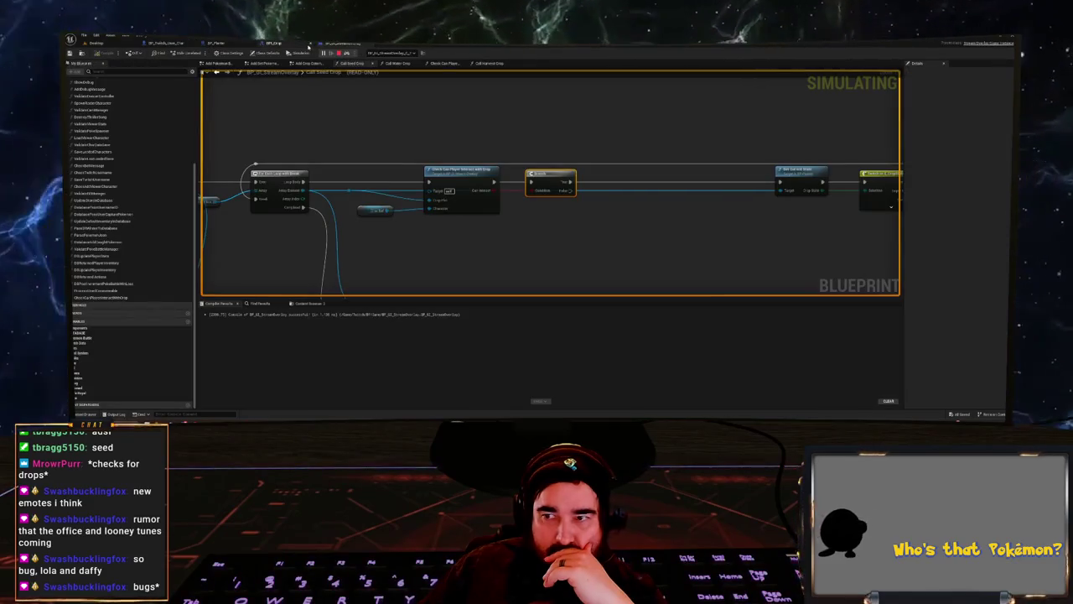
{"action": "left_click", "coordinate": [273, 43]}
{"action": "left_click", "coordinate": [216, 43]}
{"action": "mouse_move", "coordinate": [329, 134]}
{"action": "left_mouse_down"}
{"action": "mouse_move", "coordinate": [383, 209]}
{"action": "mouse_move", "coordinate": [359, 304]}
{"action": "left_mouse_up"}
{"action": "mouse_move", "coordinate": [340, 204]}
{"action": "left_mouse_down"}
{"action": "mouse_move", "coordinate": [427, 285]}
{"action": "mouse_move", "coordinate": [326, 304]}
{"action": "mouse_move", "coordinate": [264, 293]}
{"action": "mouse_move", "coordinate": [291, 225]}
{"action": "mouse_move", "coordinate": [452, 163]}
{"action": "mouse_move", "coordinate": [354, 51]}
{"action": "mouse_move", "coordinate": [304, 47]}
{"action": "left_mouse_up"}
{"action": "scroll", "coordinate": [420, 143], "scroll_direction": "up", "scroll_amount": 3}
{"action": "mouse_move", "coordinate": [419, 143]}
{"action": "left_mouse_down"}
{"action": "mouse_move", "coordinate": [421, 193]}
{"action": "mouse_move", "coordinate": [369, 313]}
{"action": "mouse_move", "coordinate": [467, 177]}
{"action": "mouse_move", "coordinate": [449, 87]}
{"action": "left_mouse_up"}
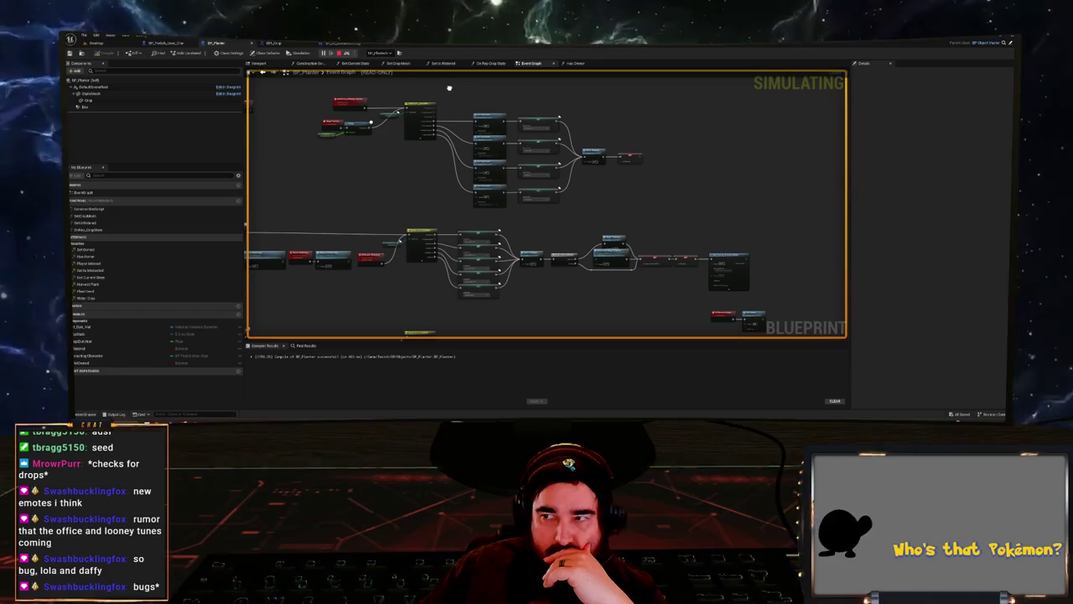
- Trace BP_Planter's node chain and select the Event Set Owned and SET nodes
{"action": "scroll", "coordinate": [381, 163], "scroll_direction": "up", "scroll_amount": 4}
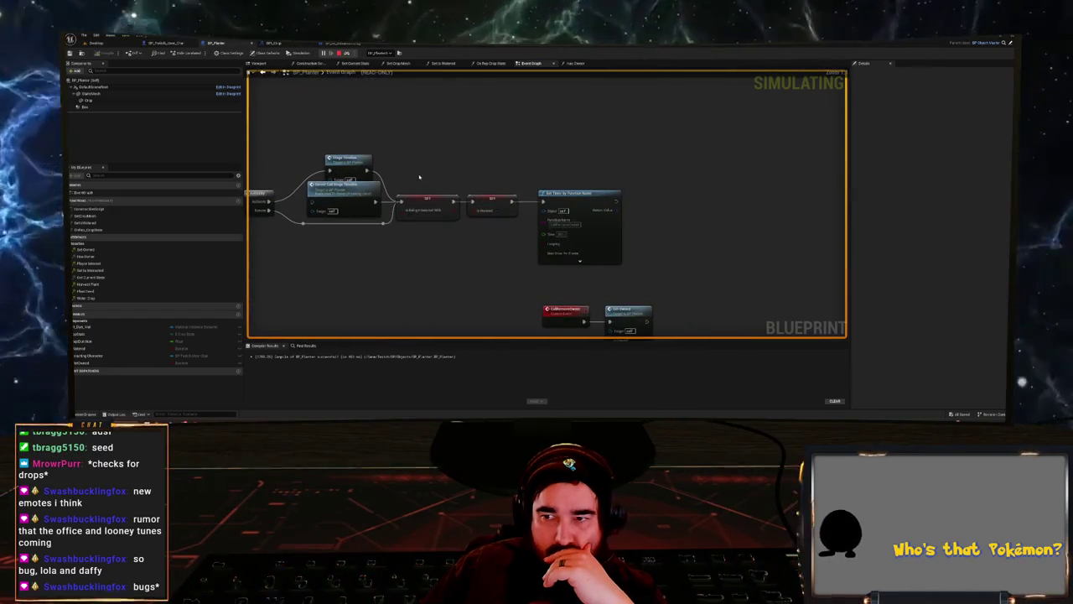
{"action": "scroll", "coordinate": [410, 175], "scroll_direction": "down", "scroll_amount": 1}
{"action": "scroll", "coordinate": [409, 175], "scroll_direction": "down", "scroll_amount": 3}
{"action": "mouse_move", "coordinate": [410, 175]}
{"action": "left_mouse_down"}
{"action": "mouse_move", "coordinate": [420, 193]}
{"action": "mouse_move", "coordinate": [430, 160]}
{"action": "left_mouse_up"}
{"action": "scroll", "coordinate": [430, 160], "scroll_direction": "up", "scroll_amount": 2}
{"action": "scroll", "coordinate": [558, 102], "scroll_direction": "up", "scroll_amount": 3}
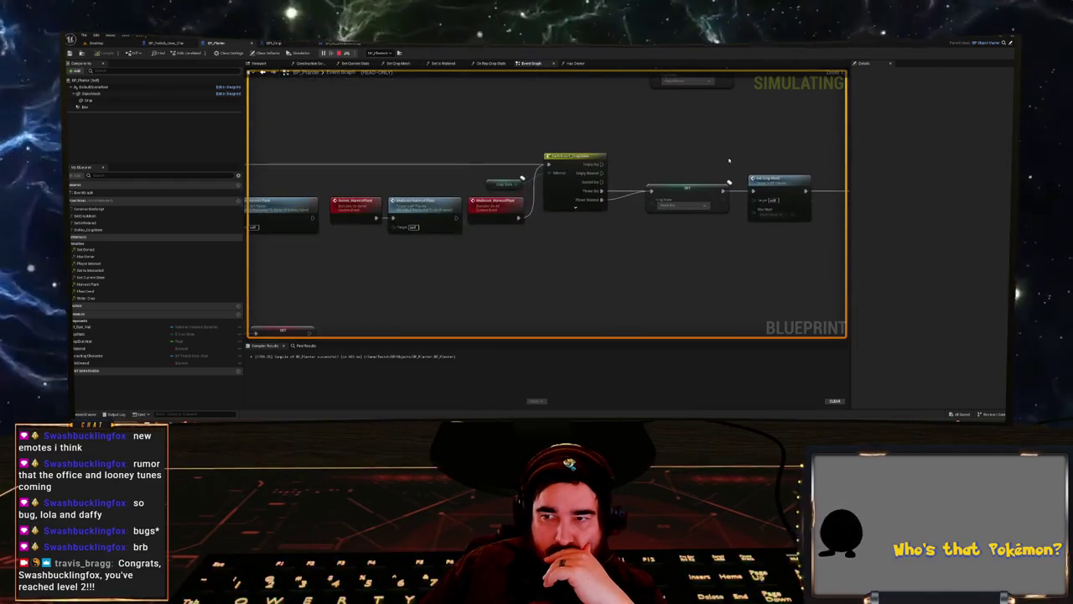
{"action": "left_click_drag", "start_coordinate": [557, 101], "coordinate": [635, 187]}
{"action": "scroll", "coordinate": [543, 106], "scroll_direction": "down", "scroll_amount": 2}
{"action": "left_click_drag", "start_coordinate": [570, 153], "coordinate": [524, 150]}
{"action": "scroll", "coordinate": [524, 150], "scroll_direction": "down", "scroll_amount": 2}
{"action": "scroll", "coordinate": [392, 235], "scroll_direction": "up", "scroll_amount": 2}
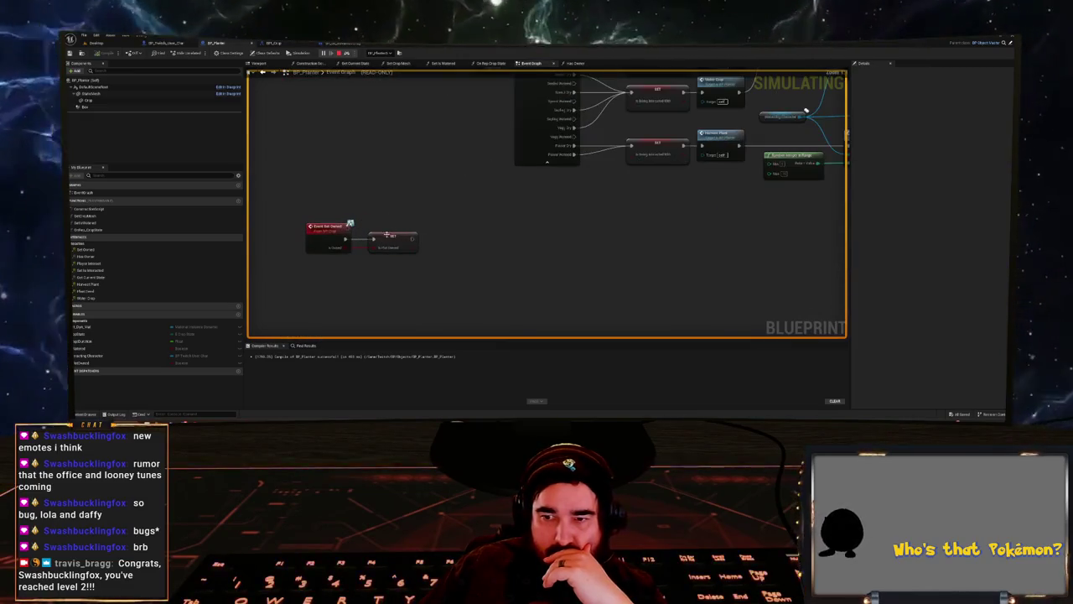
{"action": "left_click_drag", "start_coordinate": [290, 199], "coordinate": [463, 300]}
{"action": "scroll", "coordinate": [388, 187], "scroll_direction": "down", "scroll_amount": 1}
{"action": "scroll", "coordinate": [387, 176], "scroll_direction": "down", "scroll_amount": 2}
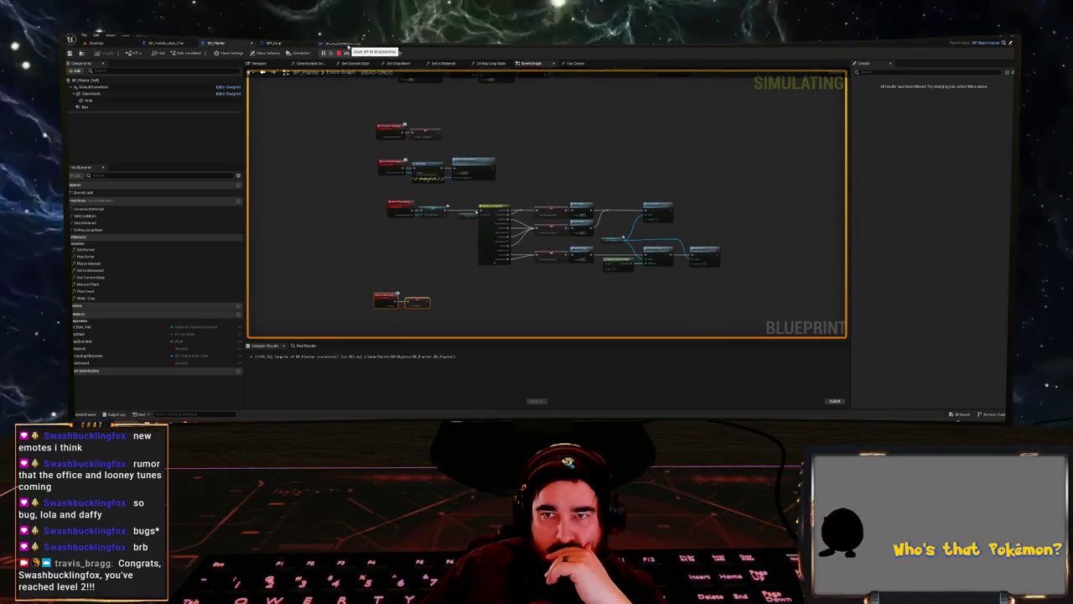
- Check the stream overlay's Call Seed Crop graph, then move to BP_Twitch_User_Char's event graph
{"action": "left_click", "coordinate": [347, 44]}
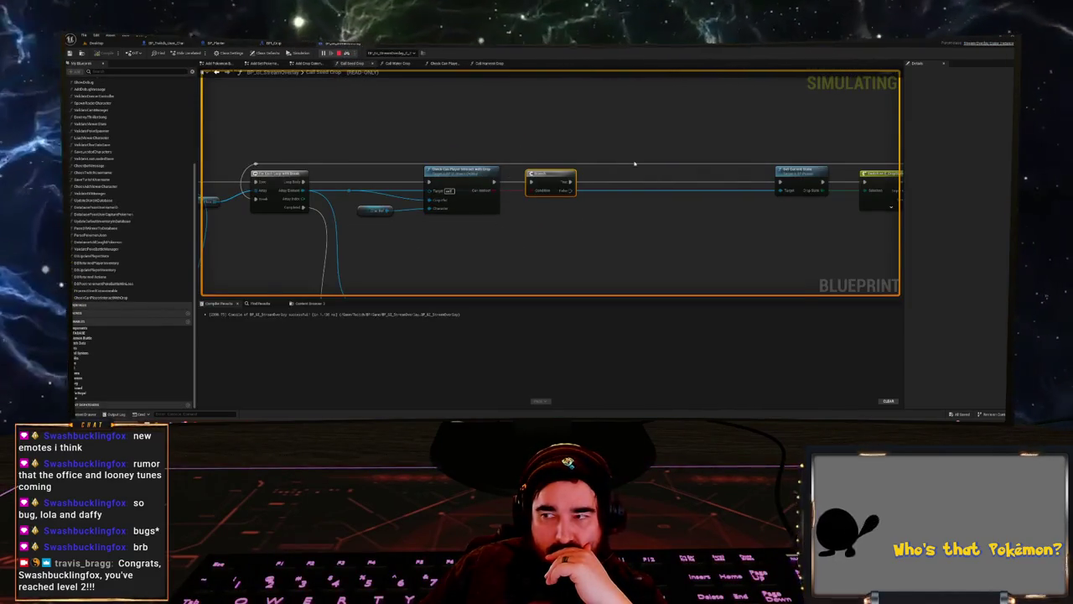
{"action": "scroll", "coordinate": [472, 171], "scroll_direction": "down", "scroll_amount": 2}
{"action": "scroll", "coordinate": [461, 99], "scroll_direction": "up", "scroll_amount": 2}
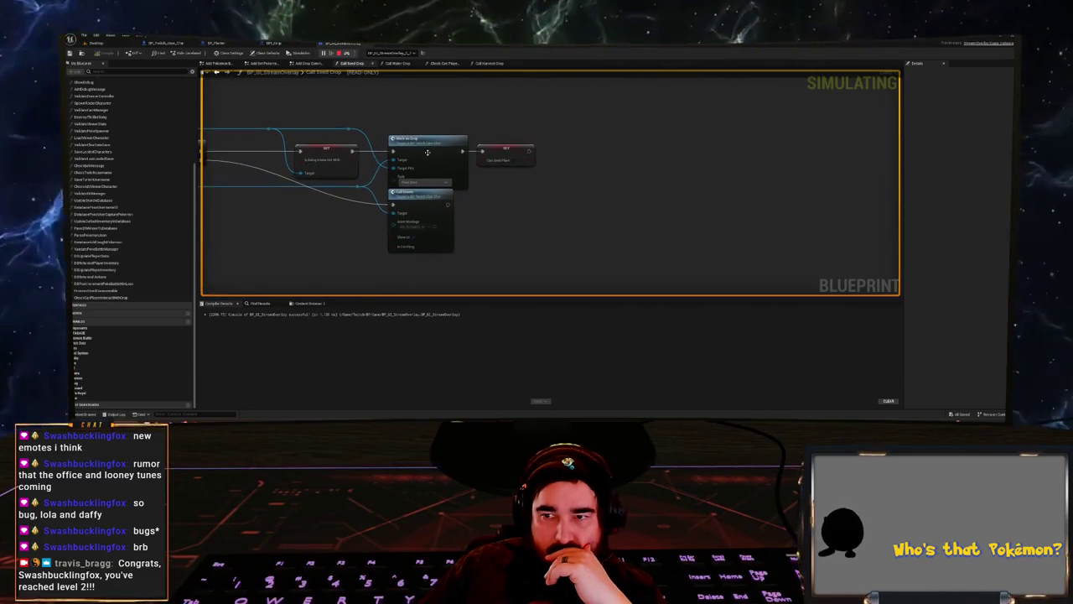
{"action": "key", "text": "ctrl+Tab"}
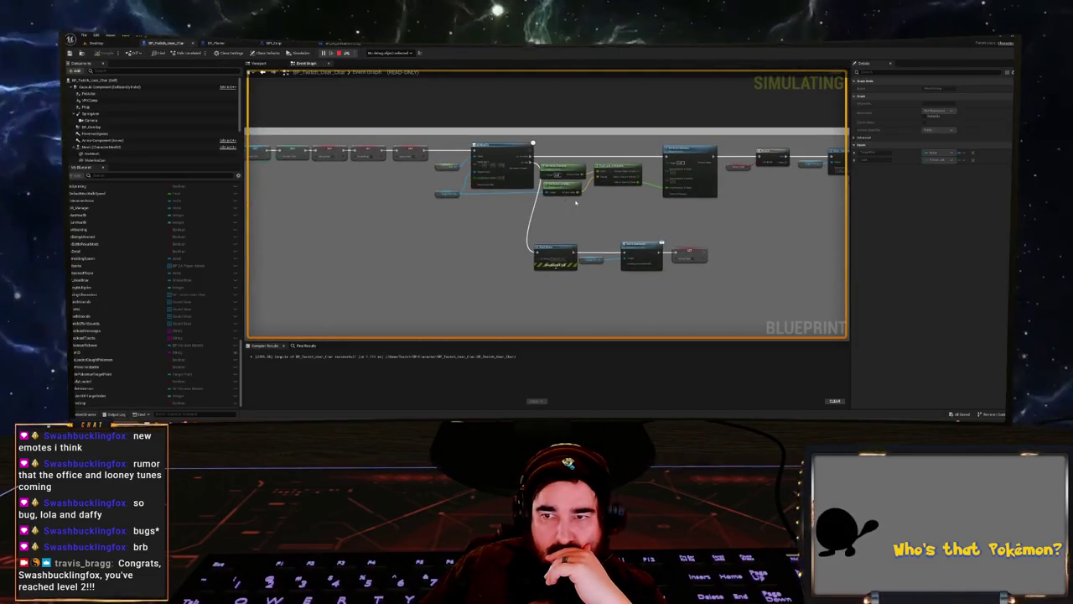
- Pan across BP_Twitch_User_Char's event graph to the Play Montage nodes, then stop the simulation
{"action": "scroll", "coordinate": [469, 184], "scroll_direction": "up", "scroll_amount": 4}
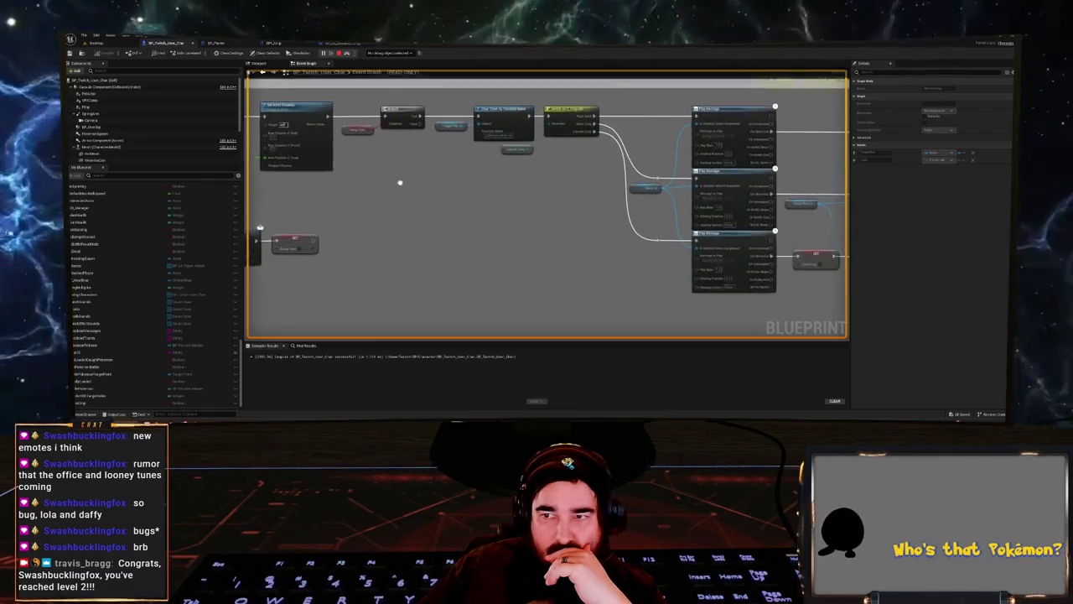
{"action": "left_click_drag", "start_coordinate": [503, 185], "coordinate": [206, 158]}
{"action": "left_click_drag", "start_coordinate": [500, 176], "coordinate": [722, 214]}
{"action": "left_click_drag", "start_coordinate": [417, 196], "coordinate": [573, 219]}
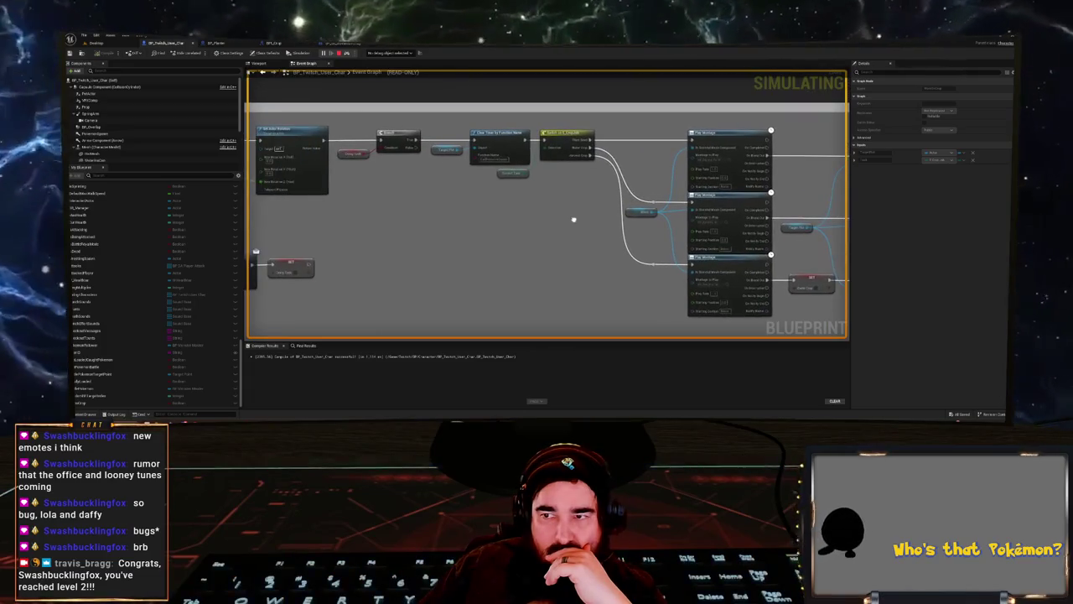
{"action": "left_click_drag", "start_coordinate": [453, 209], "coordinate": [677, 203]}
{"action": "mouse_move", "coordinate": [536, 219]}
{"action": "left_mouse_down"}
{"action": "mouse_move", "coordinate": [767, 243]}
{"action": "mouse_move", "coordinate": [678, 202]}
{"action": "left_mouse_up"}
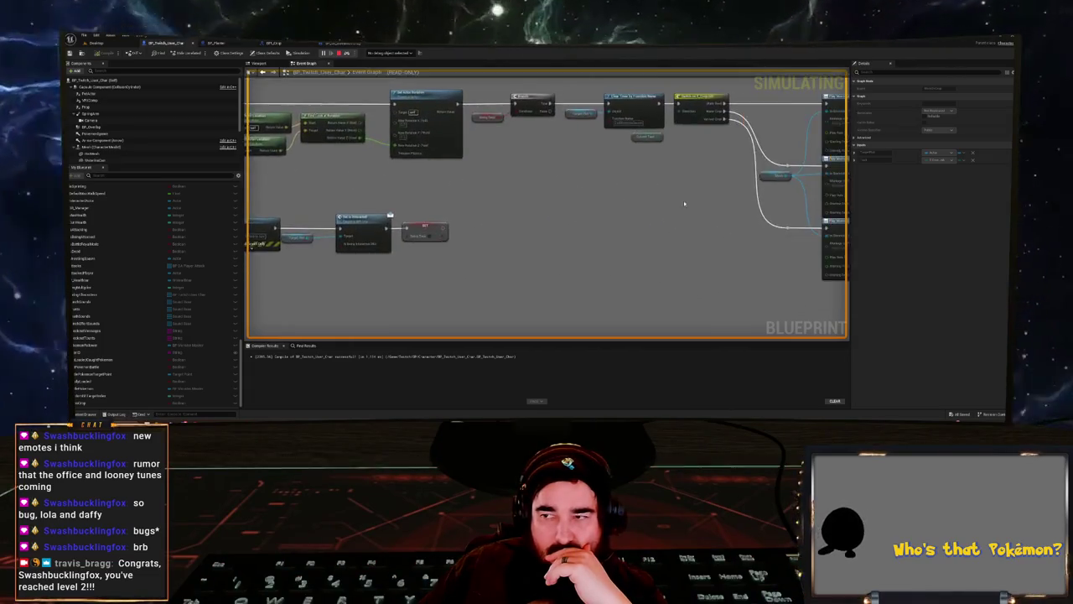
{"action": "scroll", "coordinate": [678, 202], "scroll_direction": "down", "scroll_amount": 3}
{"action": "scroll", "coordinate": [286, 239], "scroll_direction": "up", "scroll_amount": 3}
{"action": "scroll", "coordinate": [597, 282], "scroll_direction": "down", "scroll_amount": 3}
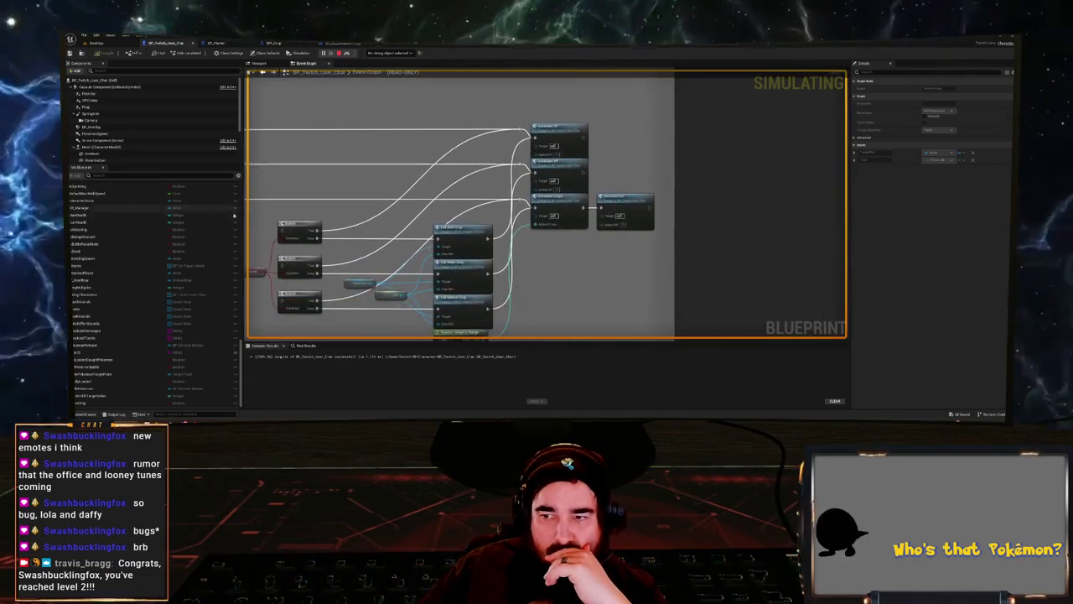
{"action": "scroll", "coordinate": [500, 240], "scroll_direction": "up", "scroll_amount": 3}
{"action": "left_click_drag", "start_coordinate": [500, 240], "coordinate": [738, 287]}
{"action": "scroll", "coordinate": [545, 205], "scroll_direction": "down", "scroll_amount": 3}
{"action": "scroll", "coordinate": [384, 88], "scroll_direction": "up", "scroll_amount": 3}
{"action": "key", "text": "Escape"}
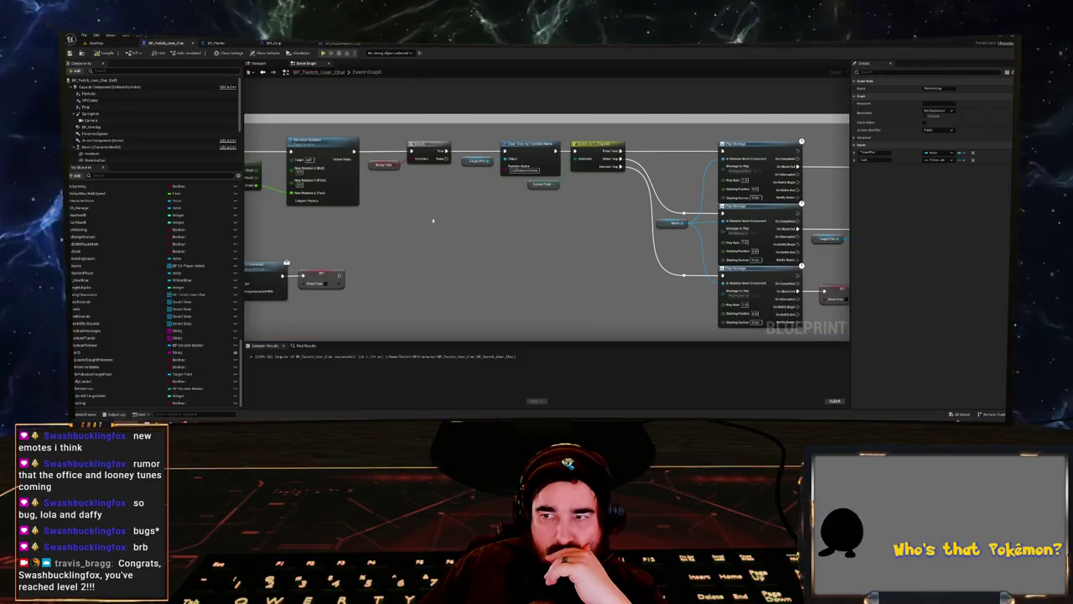
- Add a Set Owner node fed by the seen target in the crop-work node group
{"action": "left_click_drag", "start_coordinate": [545, 235], "coordinate": [662, 235]}
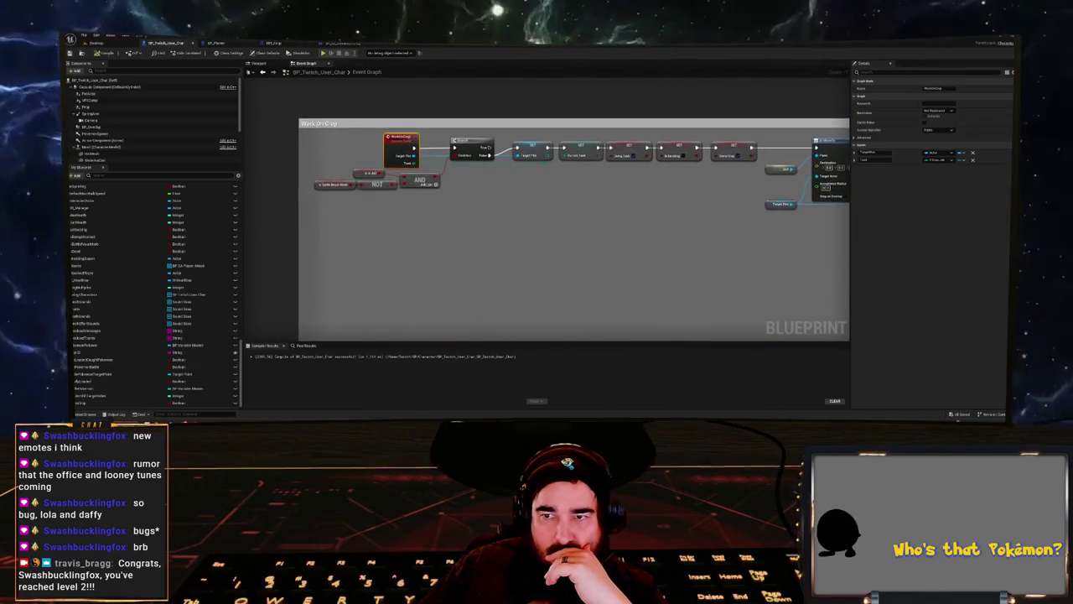
{"action": "left_click_drag", "start_coordinate": [545, 235], "coordinate": [336, 243]}
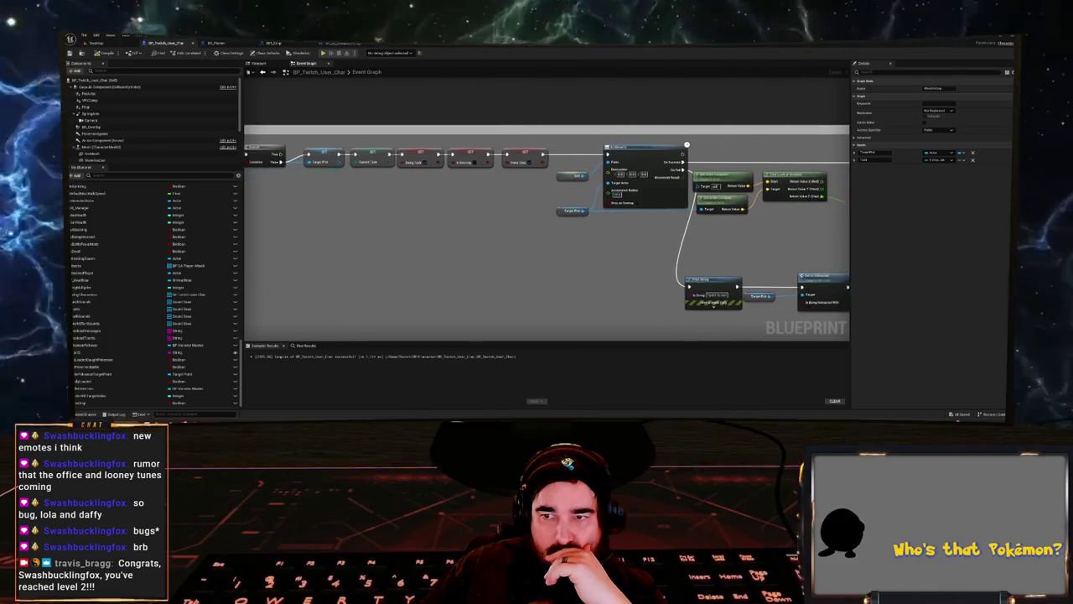
{"action": "left_click_drag", "start_coordinate": [571, 218], "coordinate": [663, 218]}
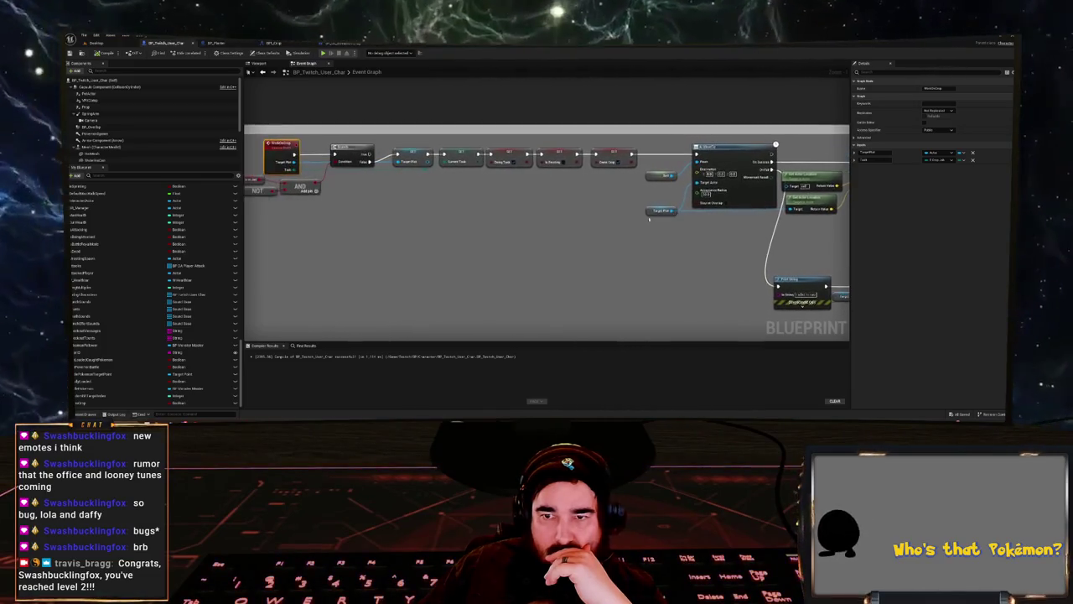
{"action": "left_click_drag", "start_coordinate": [293, 163], "coordinate": [369, 192]}
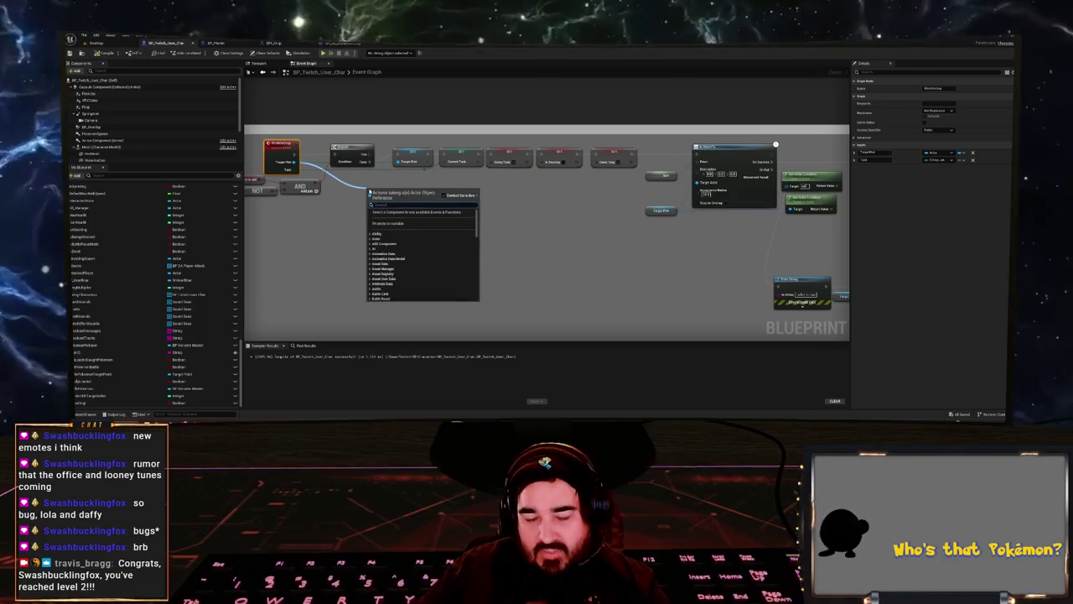
{"action": "type", "text": "set owner"}
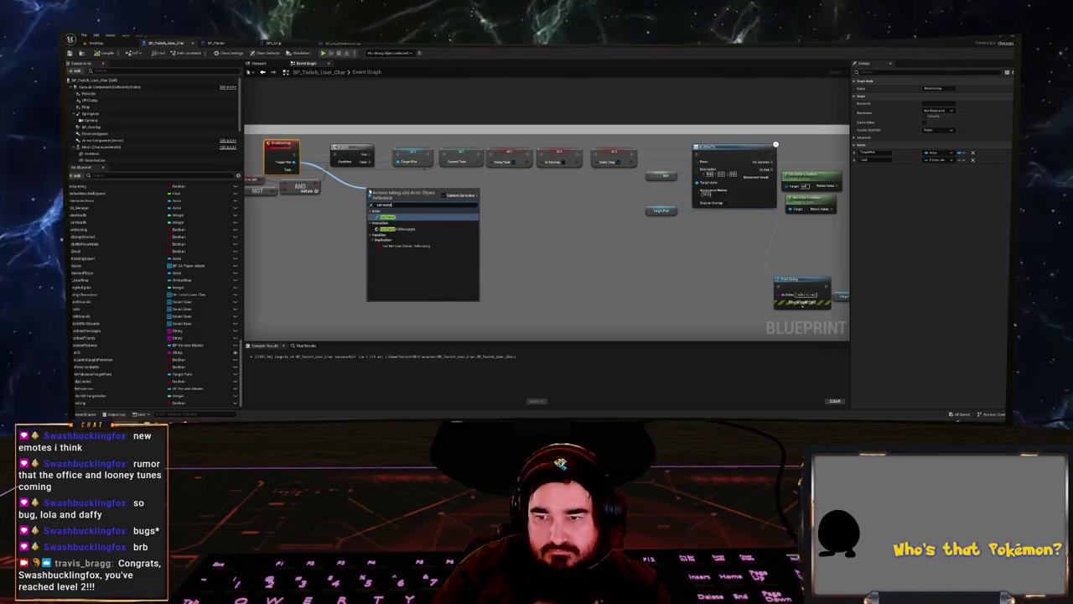
{"action": "key", "text": "Down"}
{"action": "key", "text": "Return"}
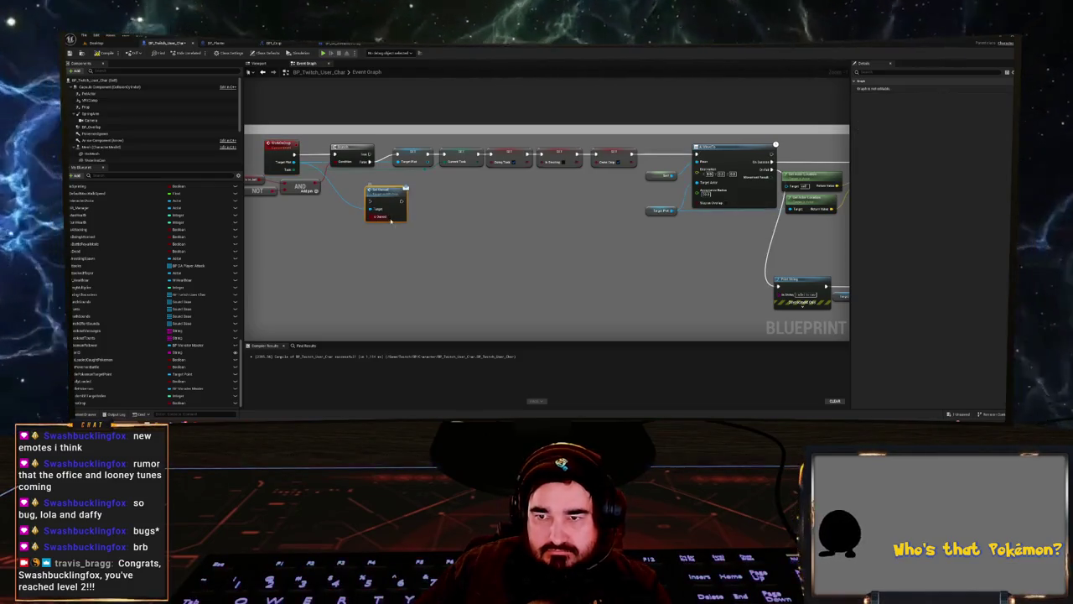
- Place Set Owner in the main row, wire its exec onward, and start a new play session
{"action": "left_click_drag", "start_coordinate": [386, 194], "coordinate": [402, 175]}
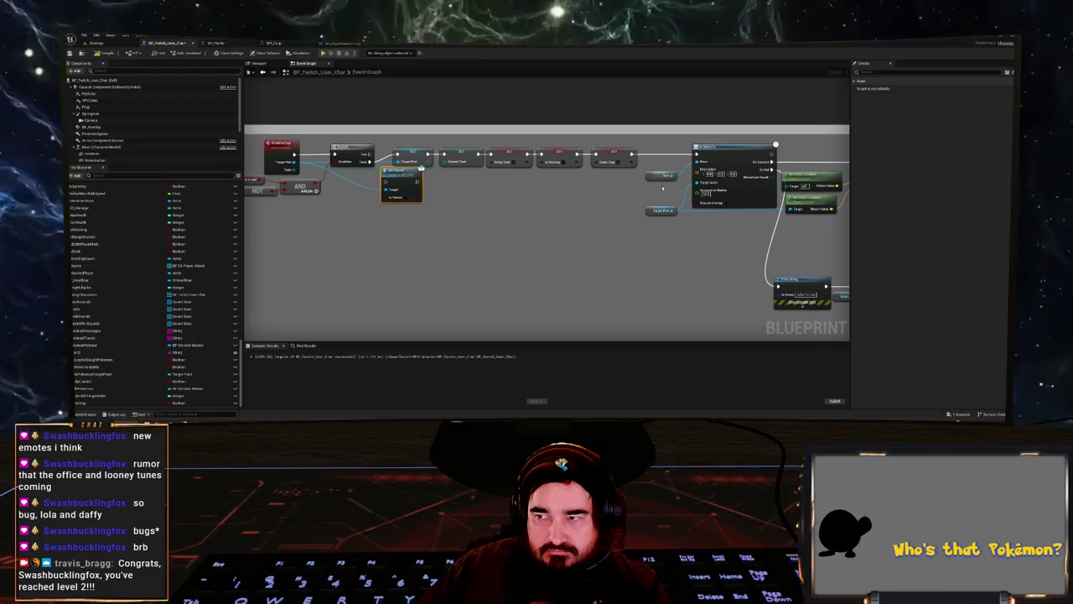
{"action": "mouse_move", "coordinate": [556, 169]}
{"action": "left_mouse_down"}
{"action": "mouse_move", "coordinate": [394, 148]}
{"action": "mouse_move", "coordinate": [465, 152]}
{"action": "mouse_move", "coordinate": [421, 148]}
{"action": "left_mouse_up"}
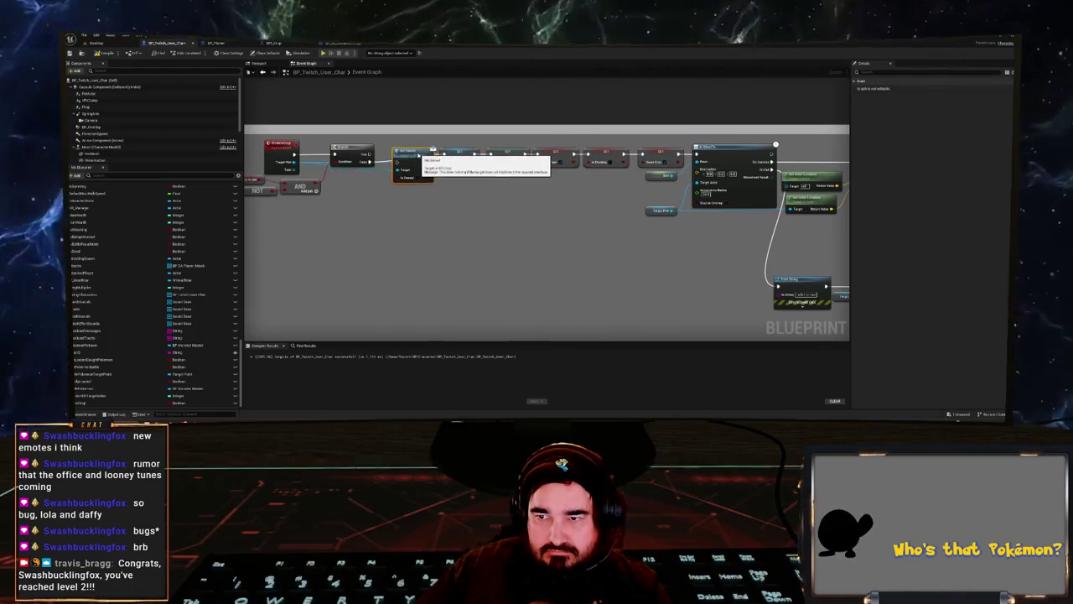
{"action": "mouse_move", "coordinate": [432, 154]}
{"action": "left_mouse_down"}
{"action": "mouse_move", "coordinate": [444, 155]}
{"action": "mouse_move", "coordinate": [369, 154]}
{"action": "left_mouse_up"}
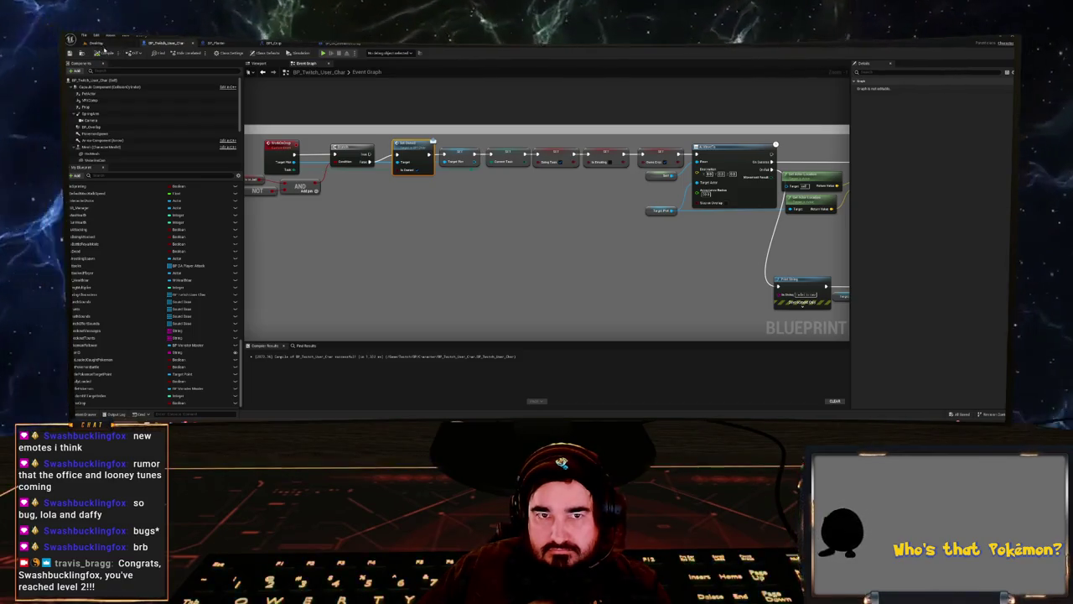
{"action": "left_click", "coordinate": [96, 43]}
{"action": "left_click", "coordinate": [198, 52]}
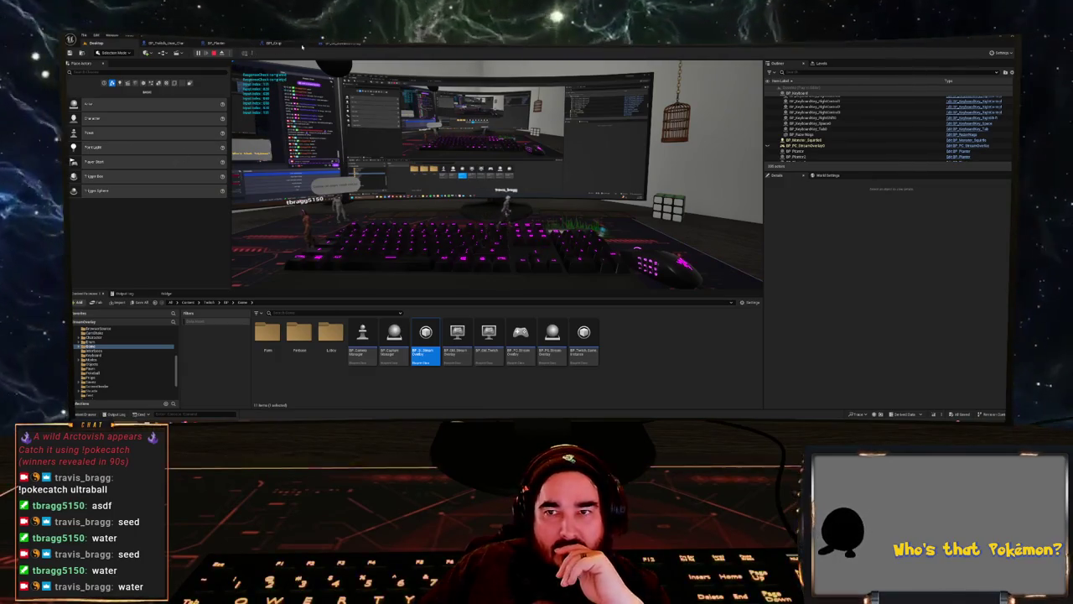
- Debug the spawned BP_Twitch_Skeleton character's event graph during play, then view BP_Planter's graph
{"action": "left_click", "coordinate": [170, 43]}
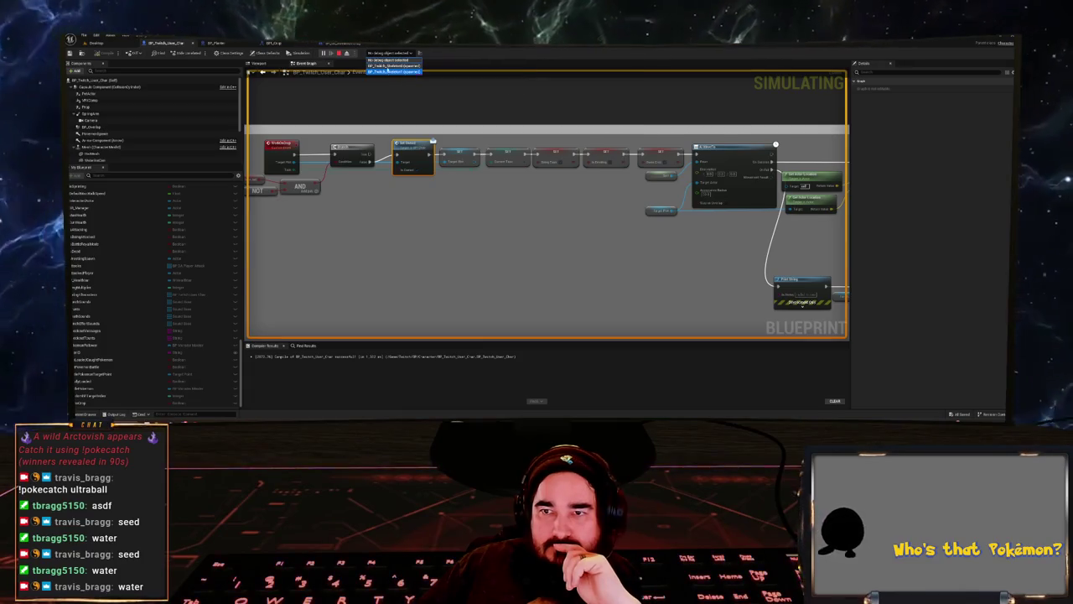
{"action": "left_click", "coordinate": [130, 46]}
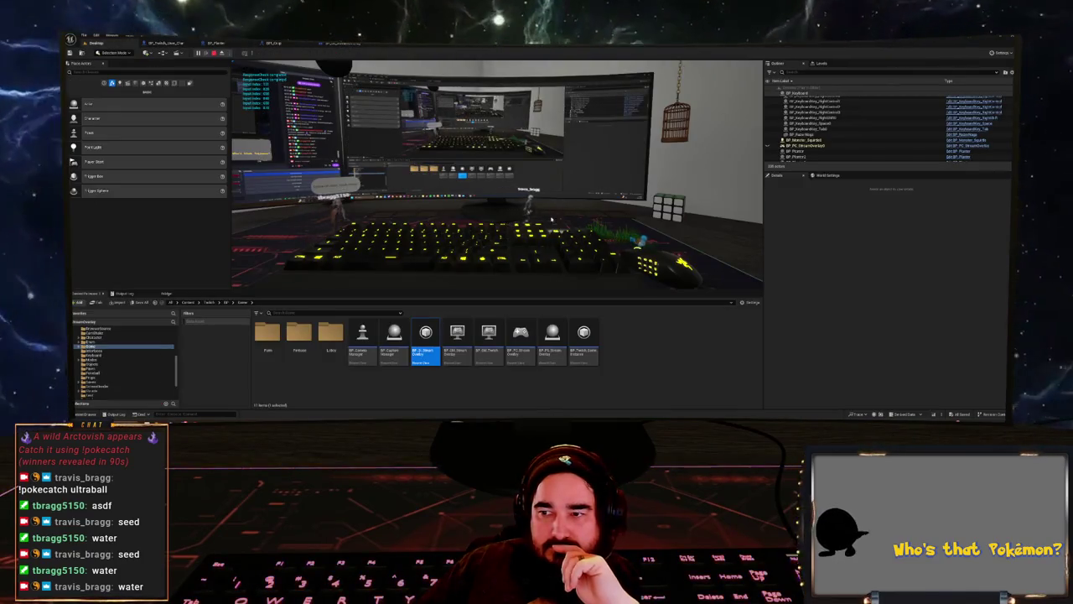
{"action": "left_click", "coordinate": [634, 218]}
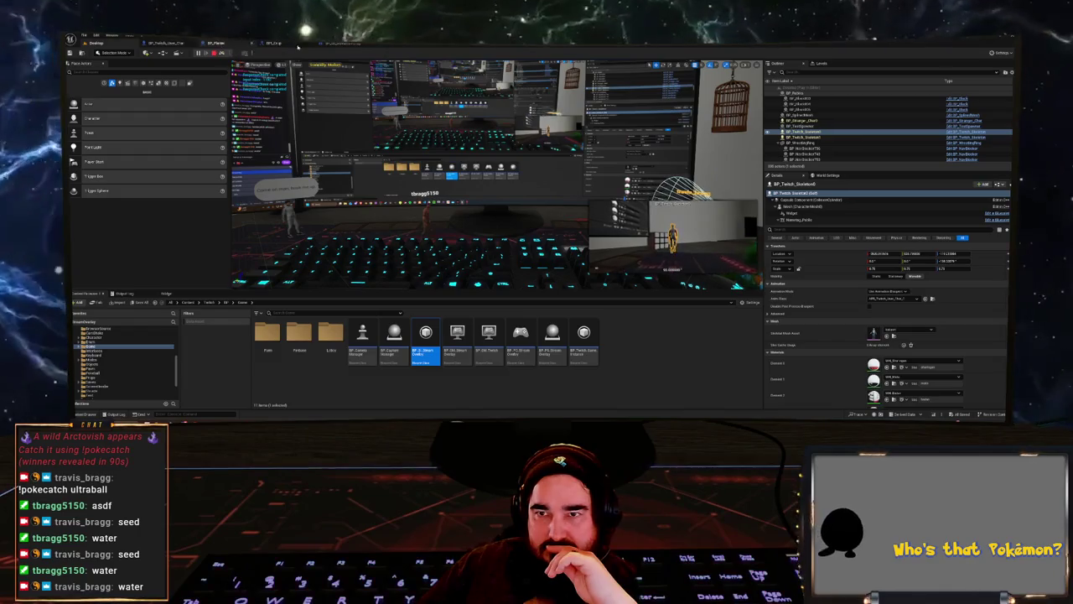
{"action": "left_click", "coordinate": [166, 42]}
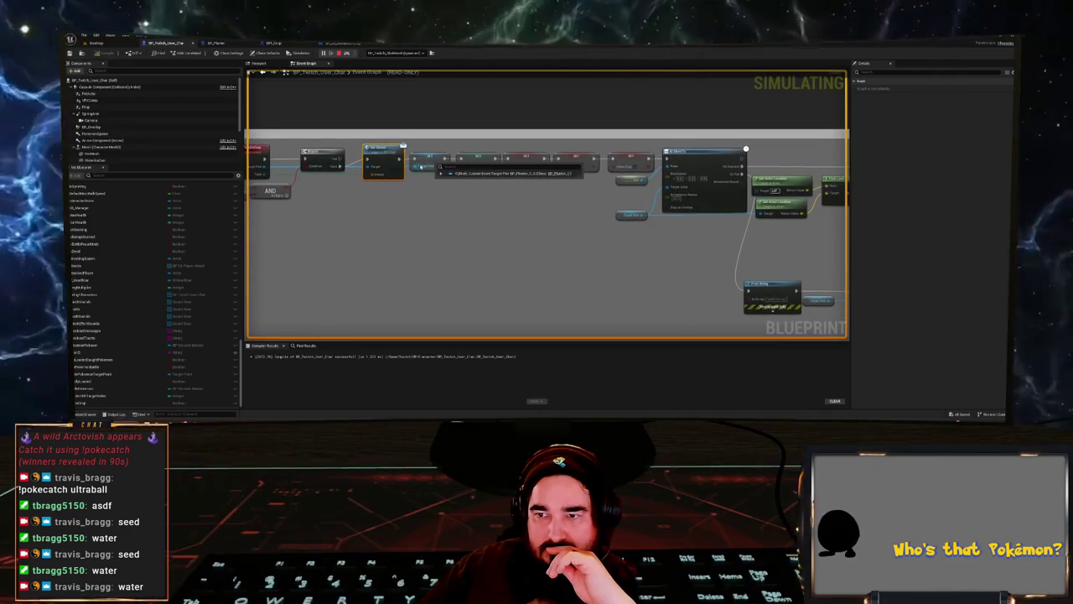
{"action": "left_click_drag", "start_coordinate": [489, 201], "coordinate": [411, 194]}
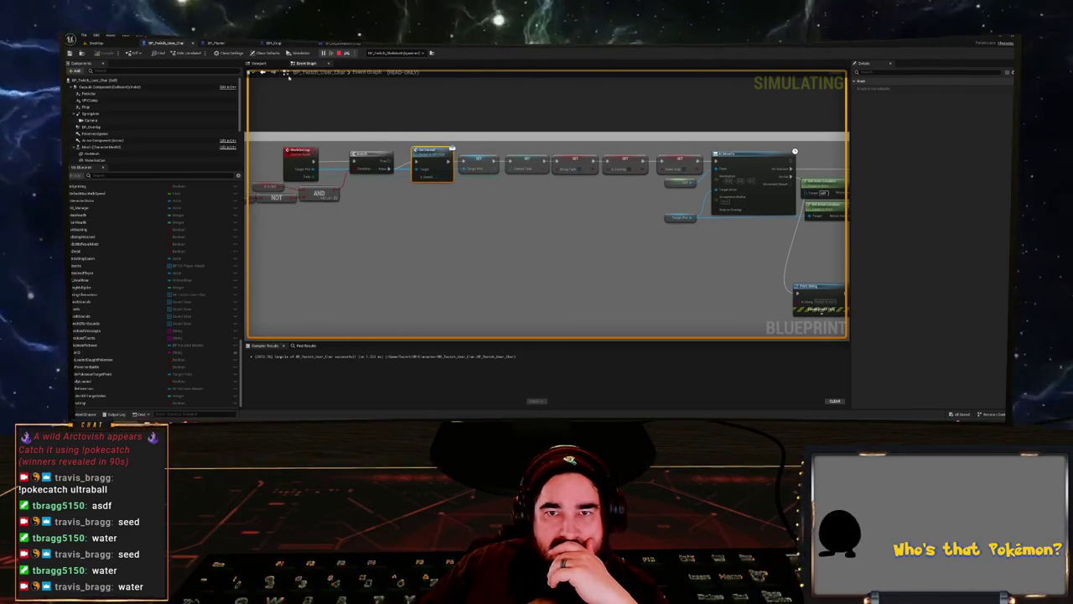
{"action": "left_click", "coordinate": [231, 43]}
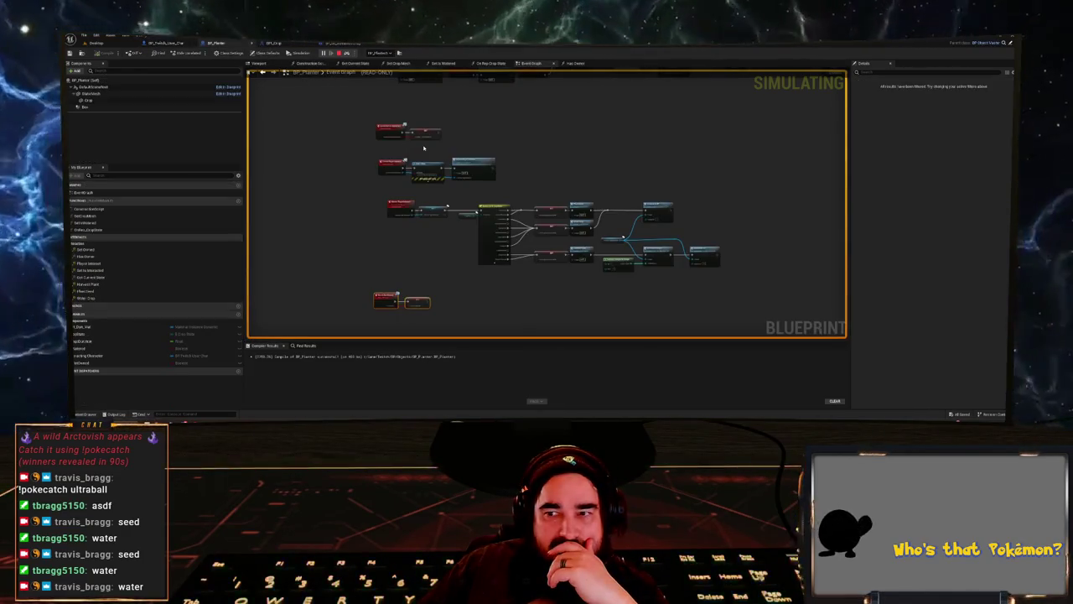
{"action": "left_click", "coordinate": [110, 42]}
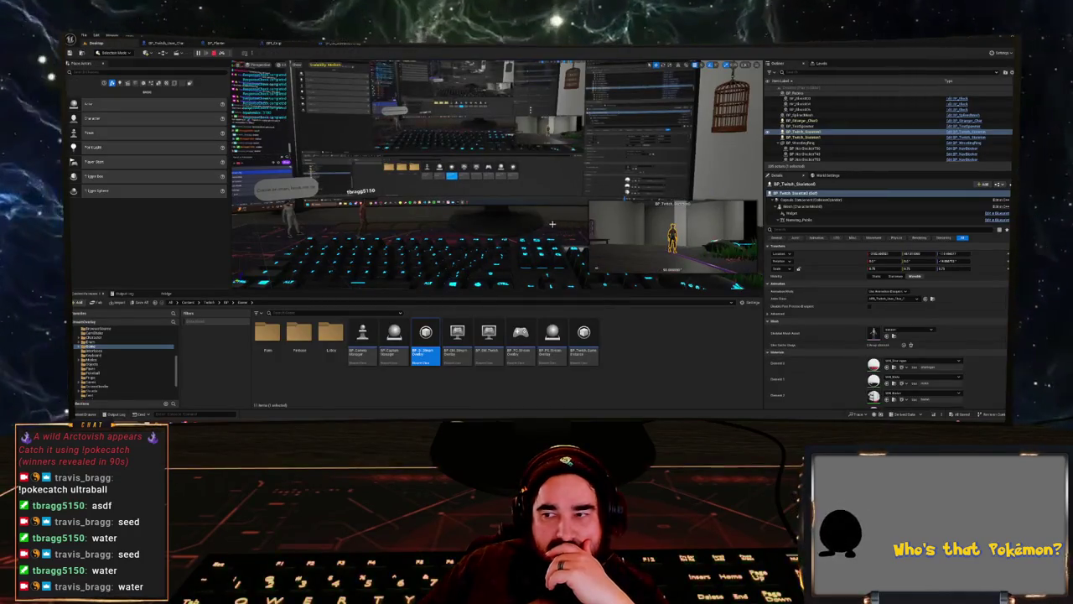
{"action": "left_click", "coordinate": [558, 144]}
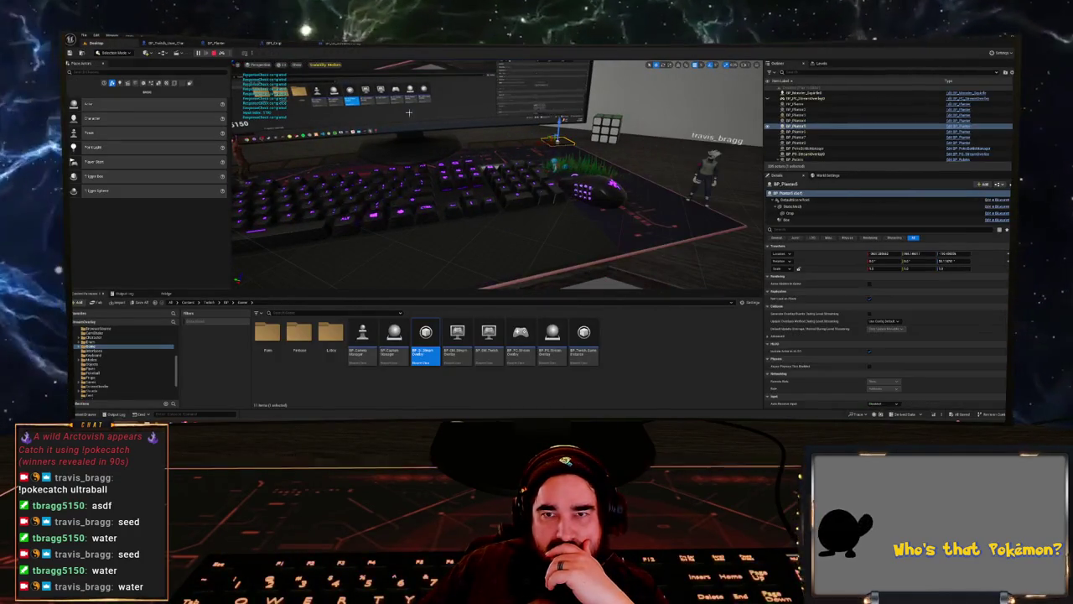
{"action": "left_click", "coordinate": [229, 43]}
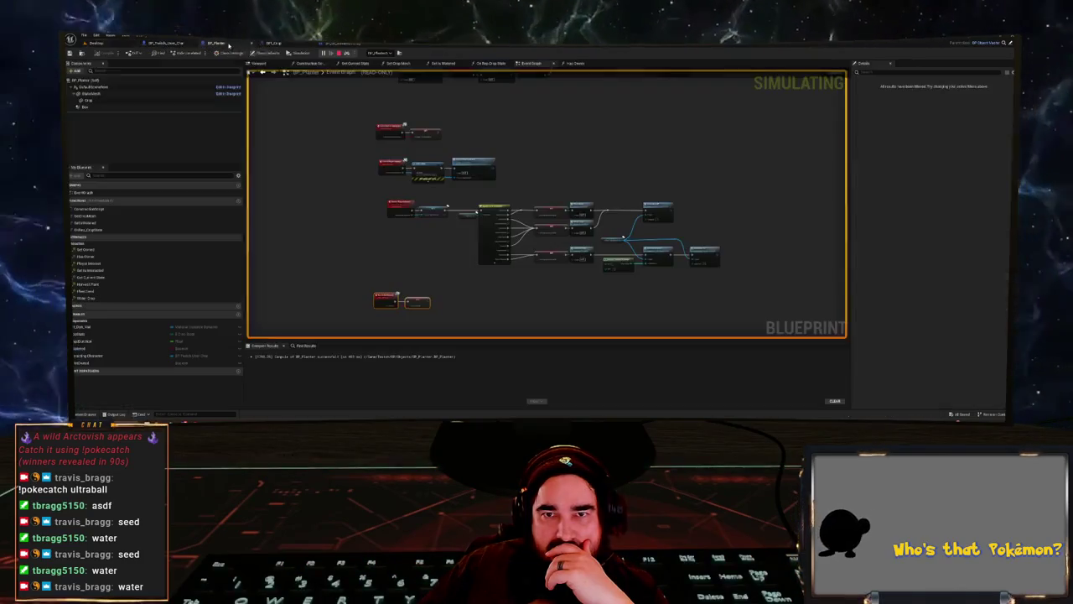
{"action": "left_click", "coordinate": [378, 52]}
{"action": "left_click", "coordinate": [386, 72]}
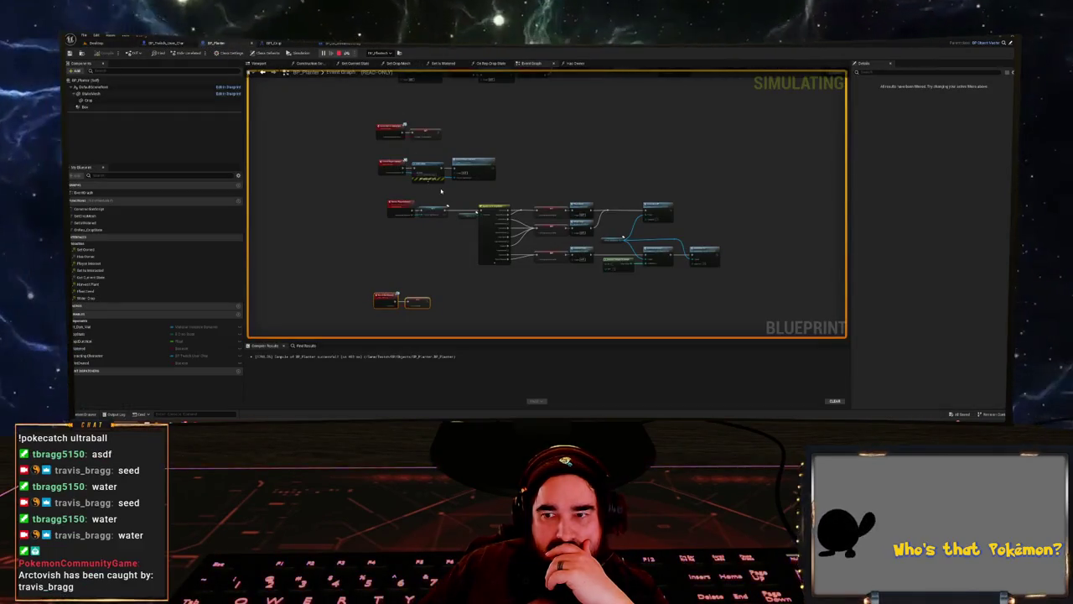
{"action": "scroll", "coordinate": [434, 290], "scroll_direction": "up", "scroll_amount": 3}
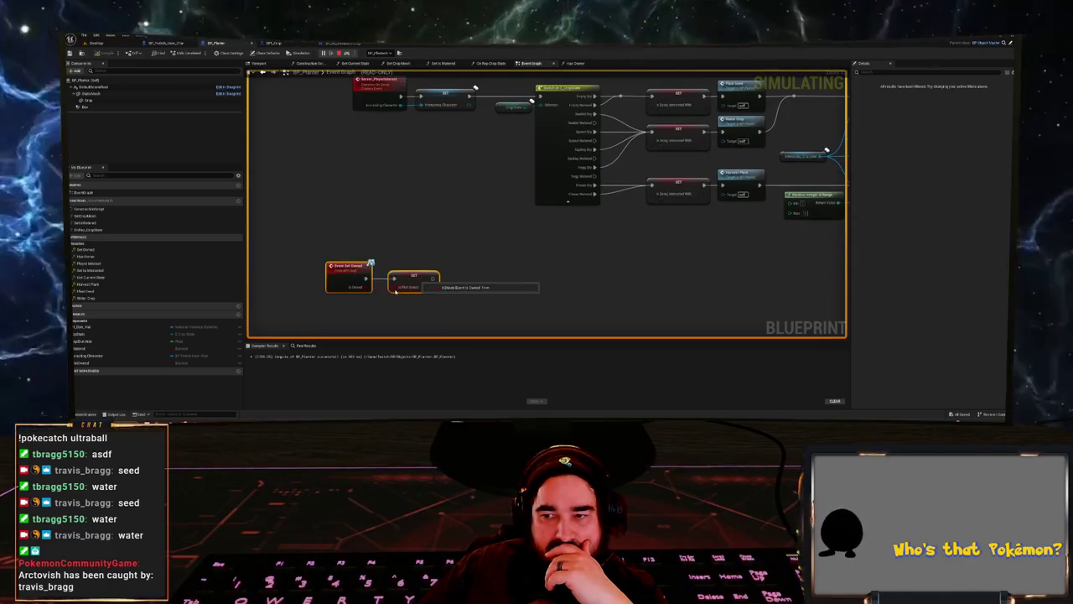
{"action": "scroll", "coordinate": [465, 208], "scroll_direction": "down", "scroll_amount": 3}
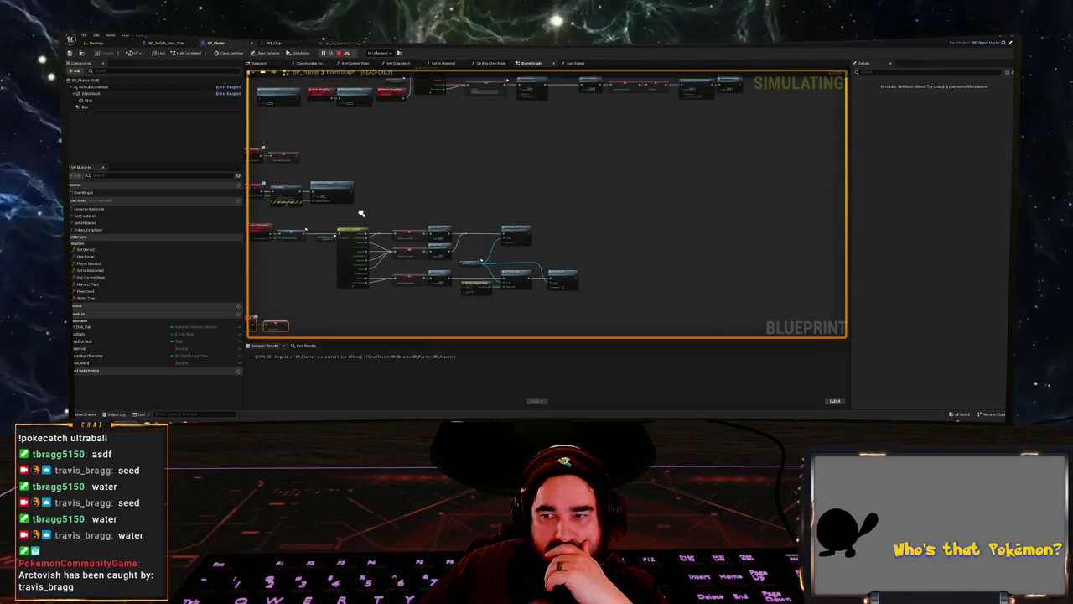
{"action": "scroll", "coordinate": [360, 214], "scroll_direction": "up", "scroll_amount": 3}
{"action": "mouse_move", "coordinate": [478, 249]}
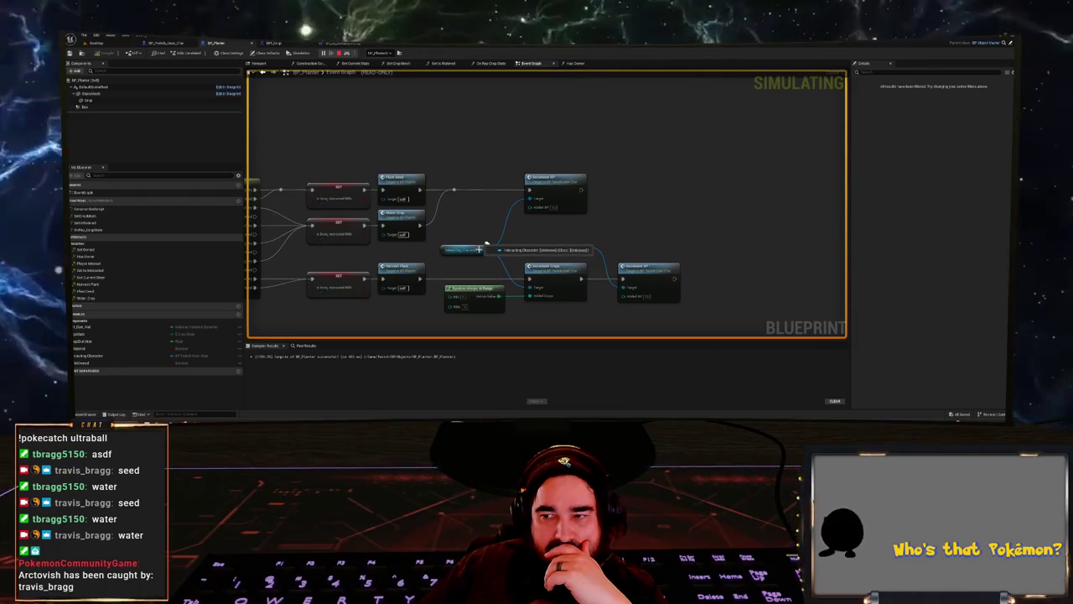
{"action": "scroll", "coordinate": [383, 269], "scroll_direction": "down", "scroll_amount": 4}
{"action": "scroll", "coordinate": [382, 269], "scroll_direction": "up", "scroll_amount": 4}
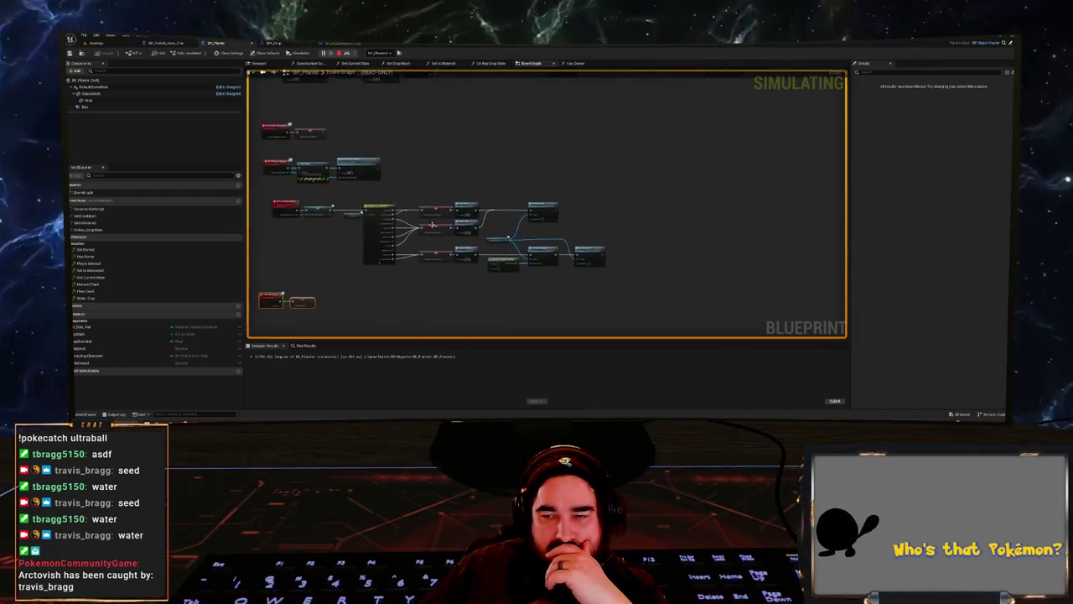
{"action": "mouse_move", "coordinate": [293, 177]}
{"action": "left_mouse_down"}
{"action": "mouse_move", "coordinate": [410, 237]}
{"action": "mouse_move", "coordinate": [321, 201]}
{"action": "left_mouse_up"}
{"action": "left_click_drag", "start_coordinate": [272, 166], "coordinate": [420, 243]}
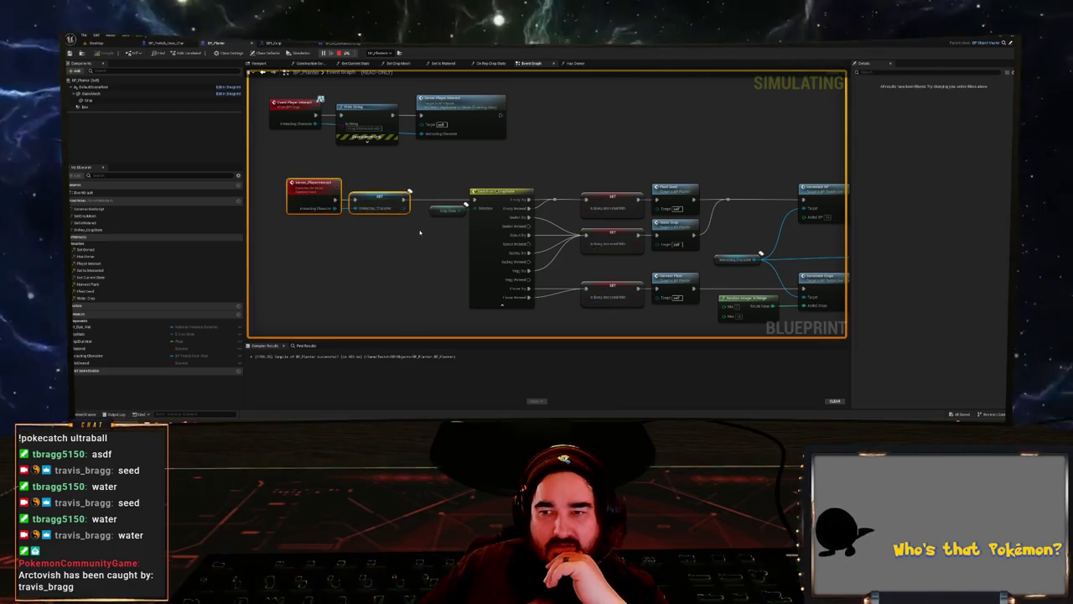
{"action": "scroll", "coordinate": [420, 232], "scroll_direction": "up", "scroll_amount": 3}
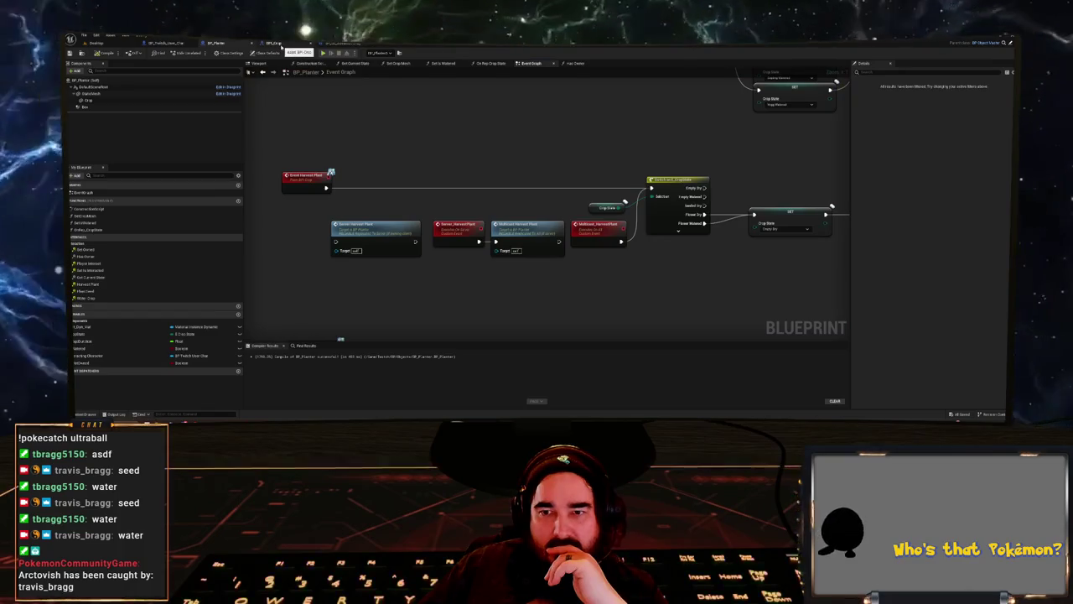
- Compare BP_Planter's crop event nodes with BPI_Crop, ending on its read-only Set Owned function
{"action": "left_click", "coordinate": [280, 44]}
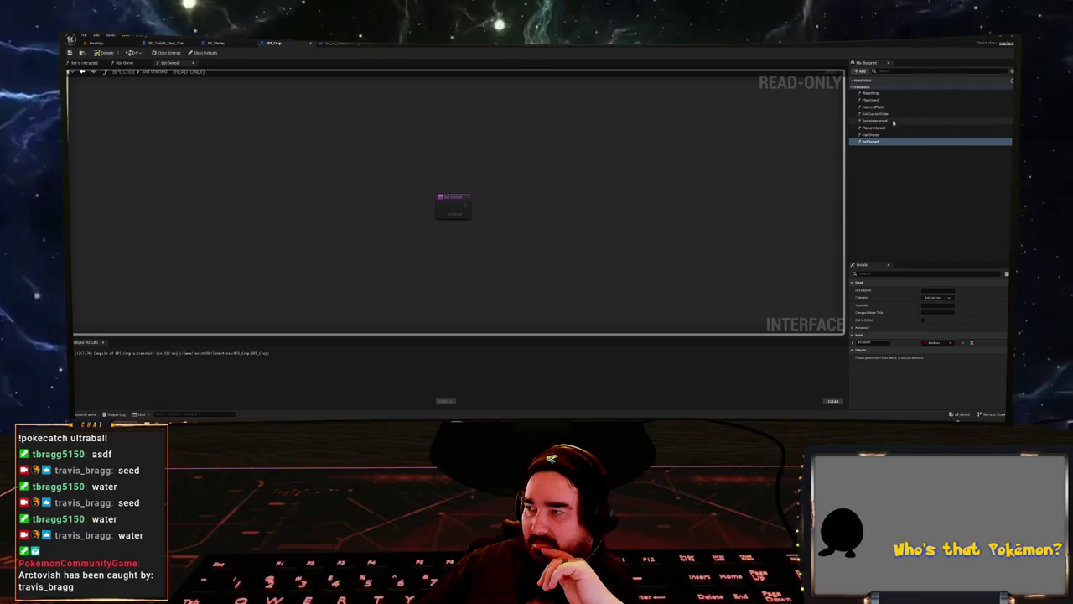
{"action": "left_click", "coordinate": [227, 44]}
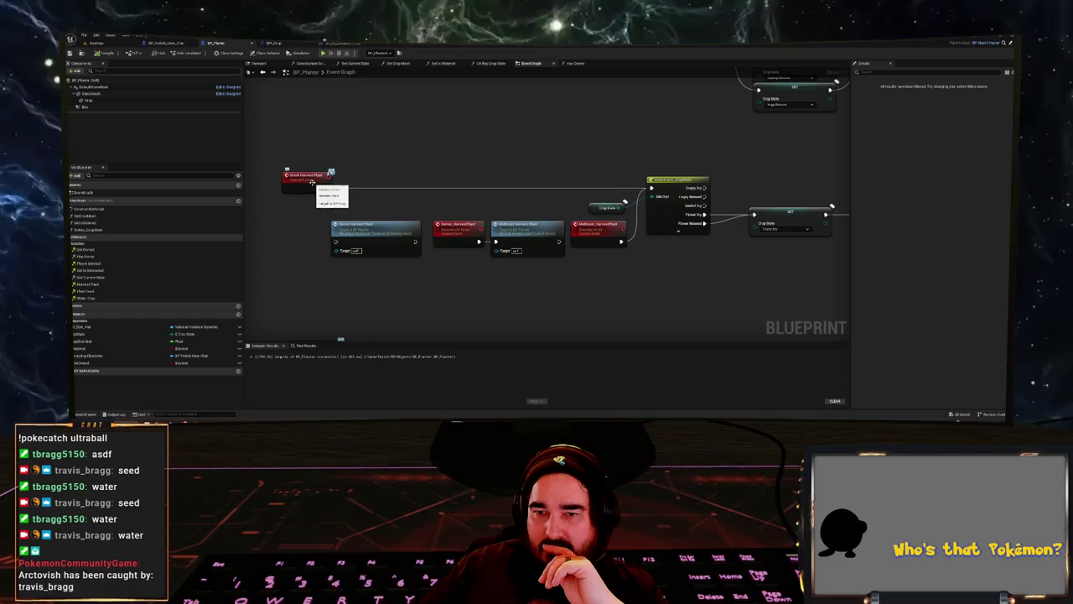
{"action": "scroll", "coordinate": [389, 272], "scroll_direction": "down", "scroll_amount": 4}
{"action": "scroll", "coordinate": [343, 184], "scroll_direction": "up", "scroll_amount": 3}
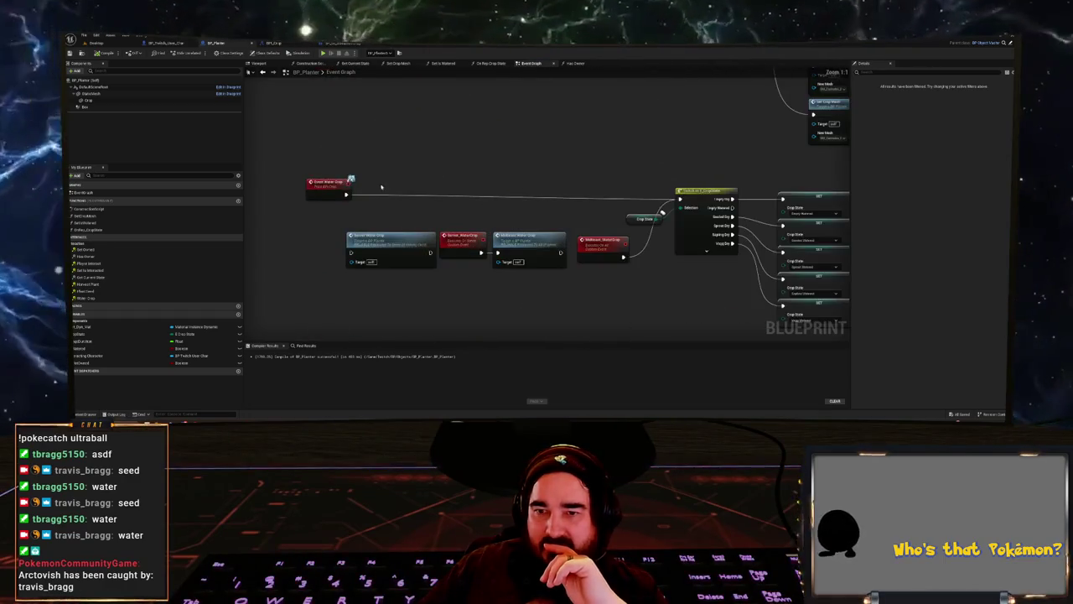
{"action": "scroll", "coordinate": [408, 311], "scroll_direction": "down", "scroll_amount": 4}
{"action": "scroll", "coordinate": [379, 232], "scroll_direction": "up", "scroll_amount": 6}
{"action": "left_click_drag", "start_coordinate": [379, 232], "coordinate": [384, 290]}
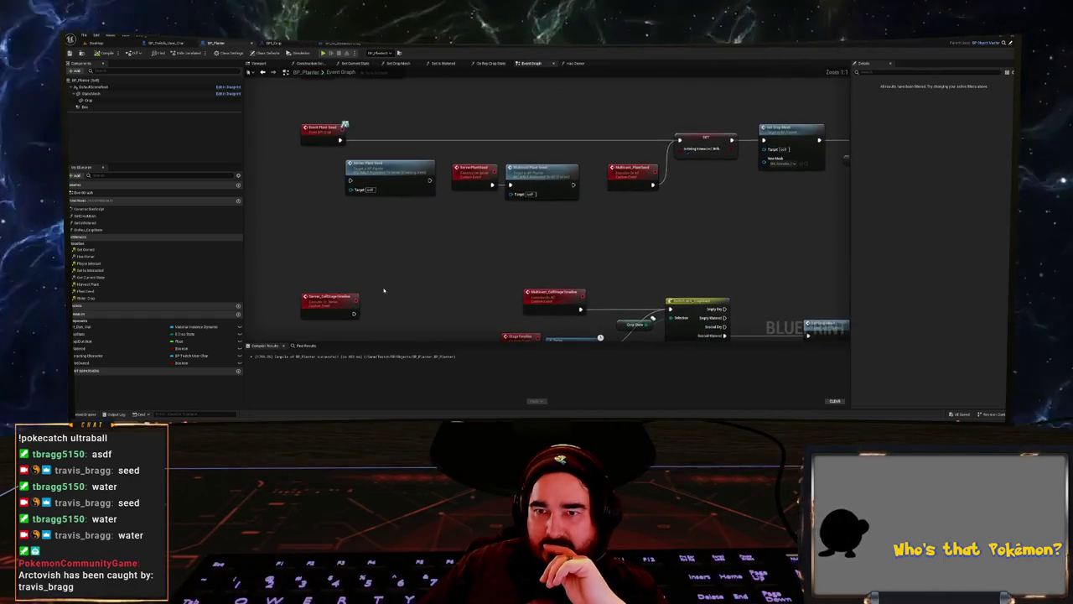
{"action": "left_click", "coordinate": [284, 43]}
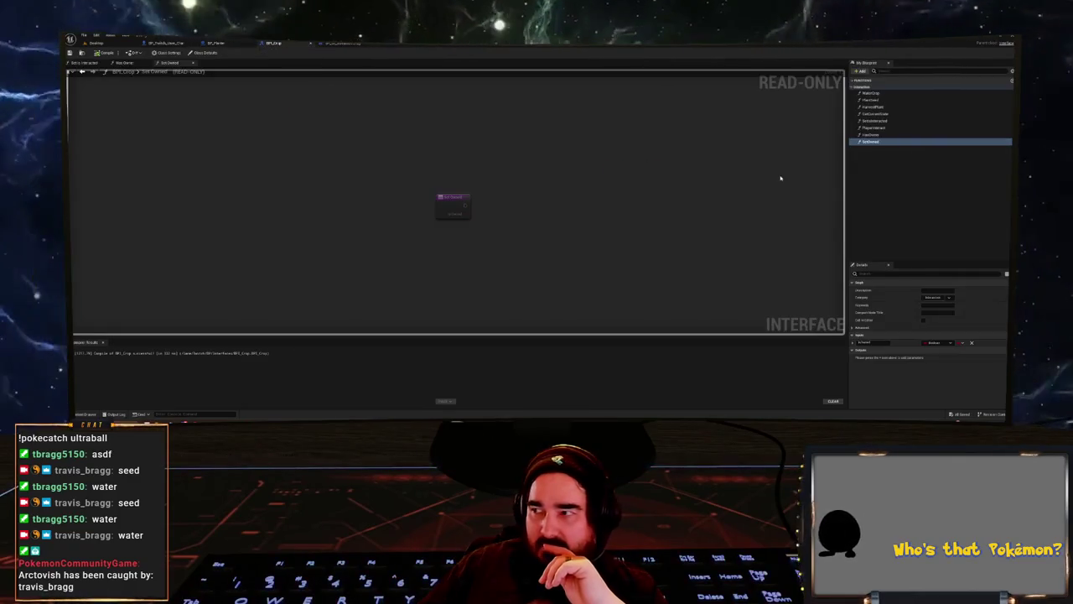
- Add an InteractingCharacter input of type BP Twitch User Char Object Reference to PlantSeed
{"action": "left_click", "coordinate": [876, 101]}
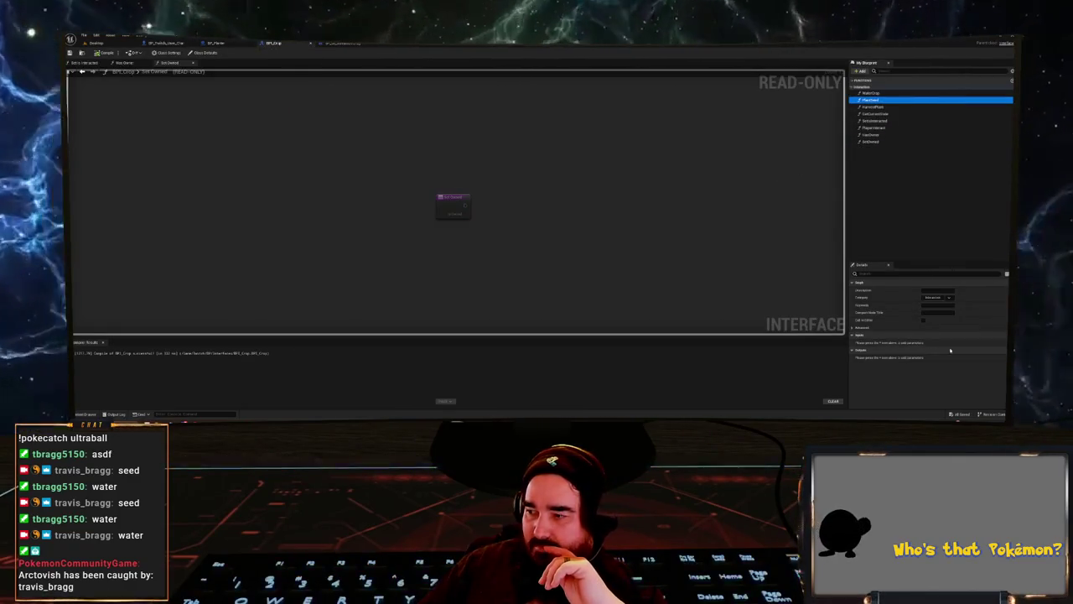
{"action": "left_click", "coordinate": [1002, 335]}
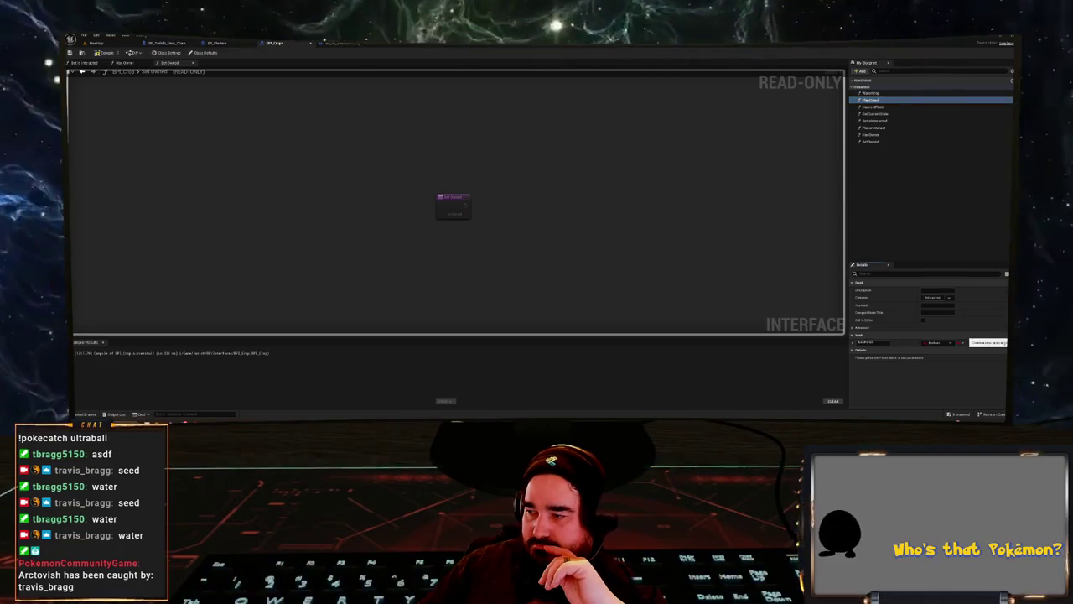
{"action": "left_click", "coordinate": [943, 342]}
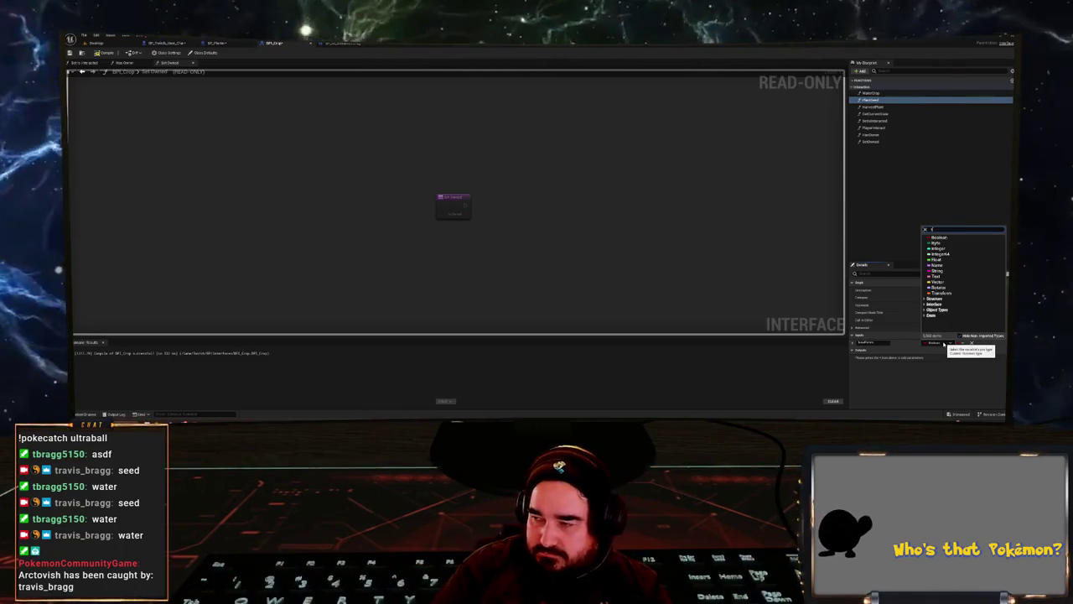
{"action": "type", "text": "d"}
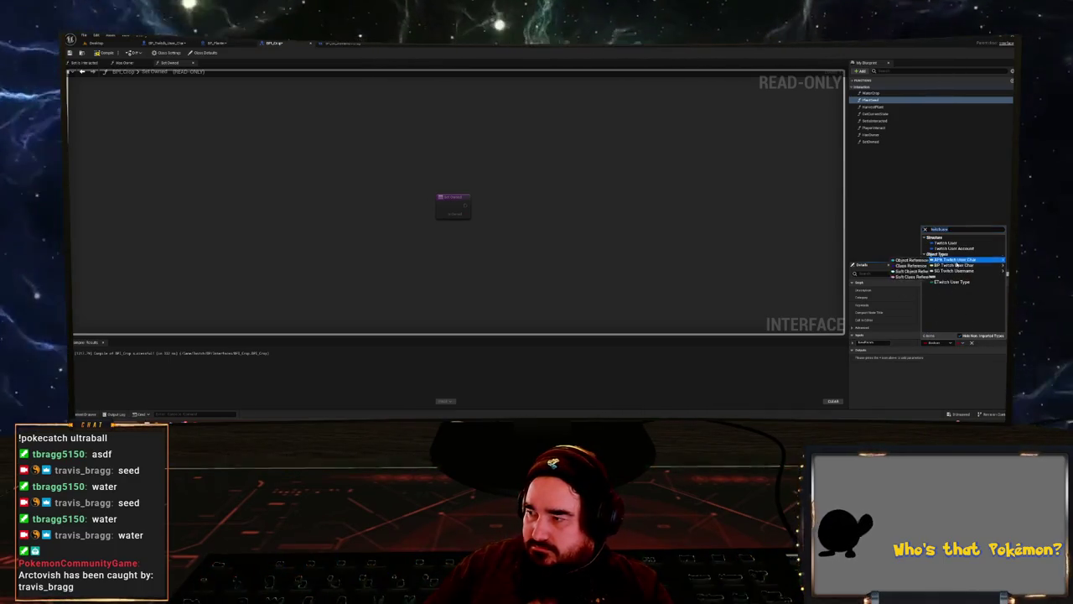
{"action": "left_click", "coordinate": [956, 266]}
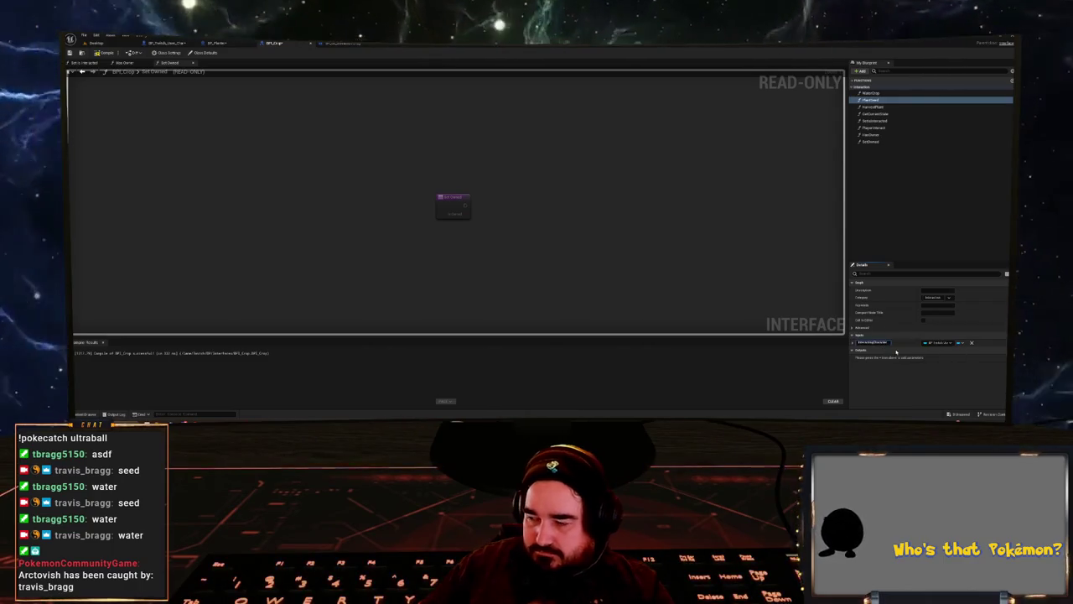
{"action": "key", "text": "Return"}
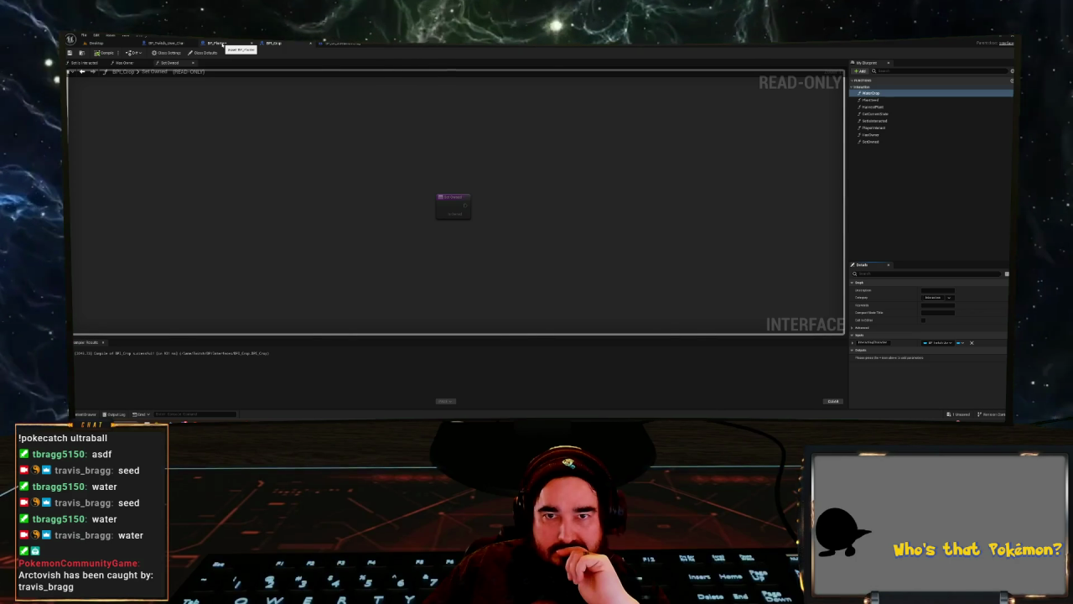
{"action": "left_click", "coordinate": [220, 43]}
- Compile BP_Planter and refresh the Plant Seed, Water Crop and Harvest Plant call nodes
{"action": "left_click", "coordinate": [104, 54]}
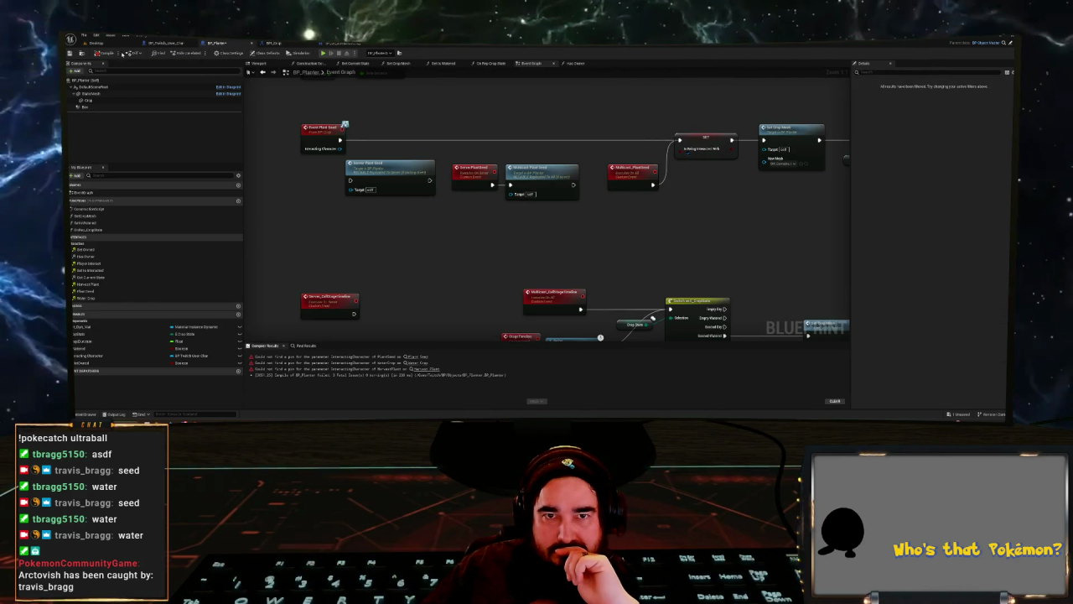
{"action": "left_click", "coordinate": [410, 357]}
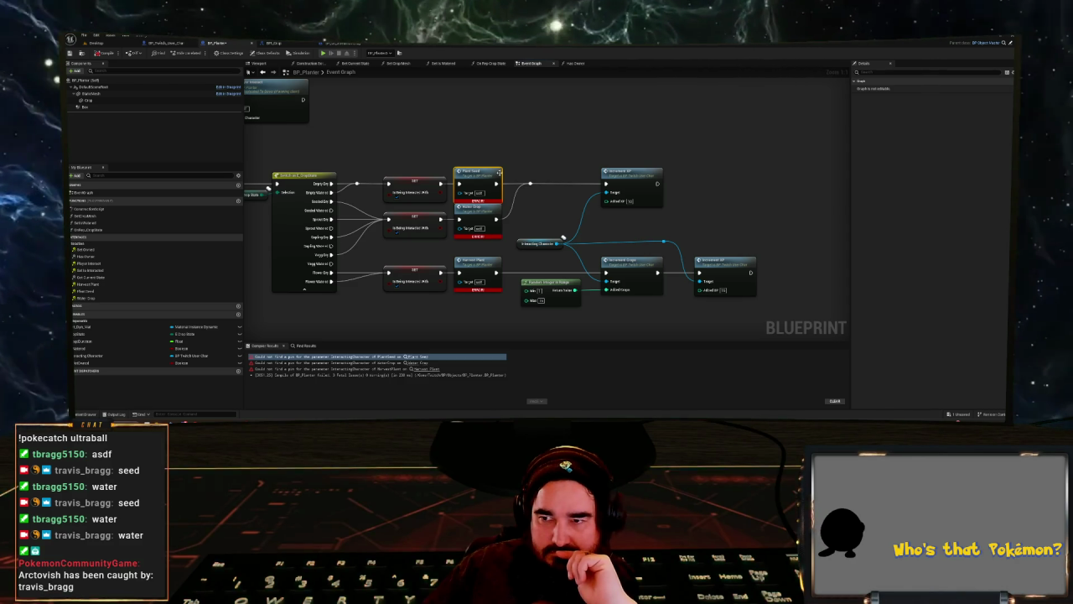
{"action": "right_click", "coordinate": [475, 172]}
{"action": "right_click", "coordinate": [477, 216]}
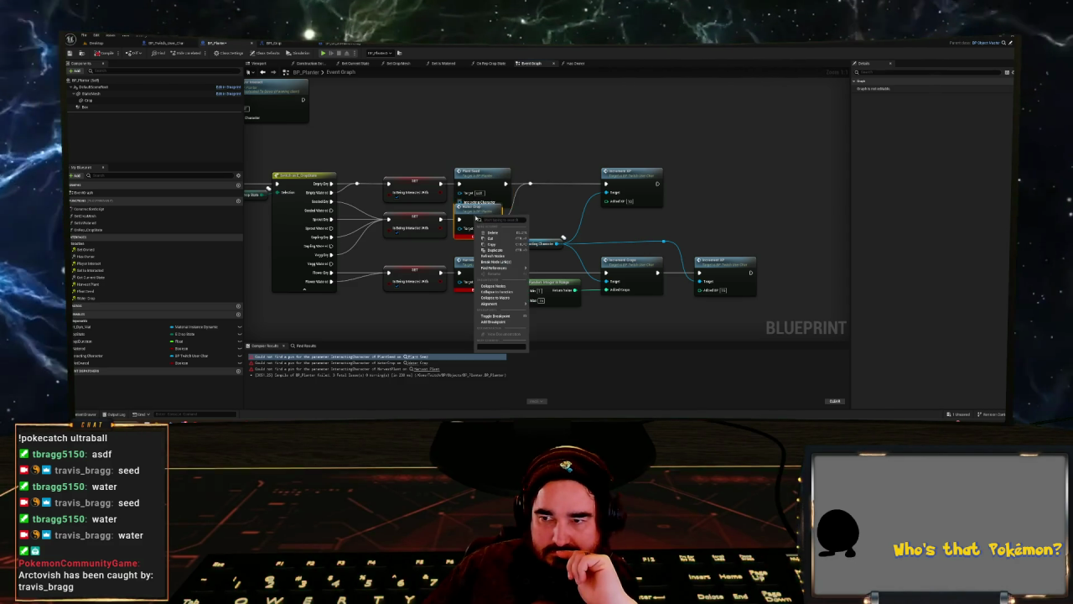
{"action": "left_click", "coordinate": [492, 255]}
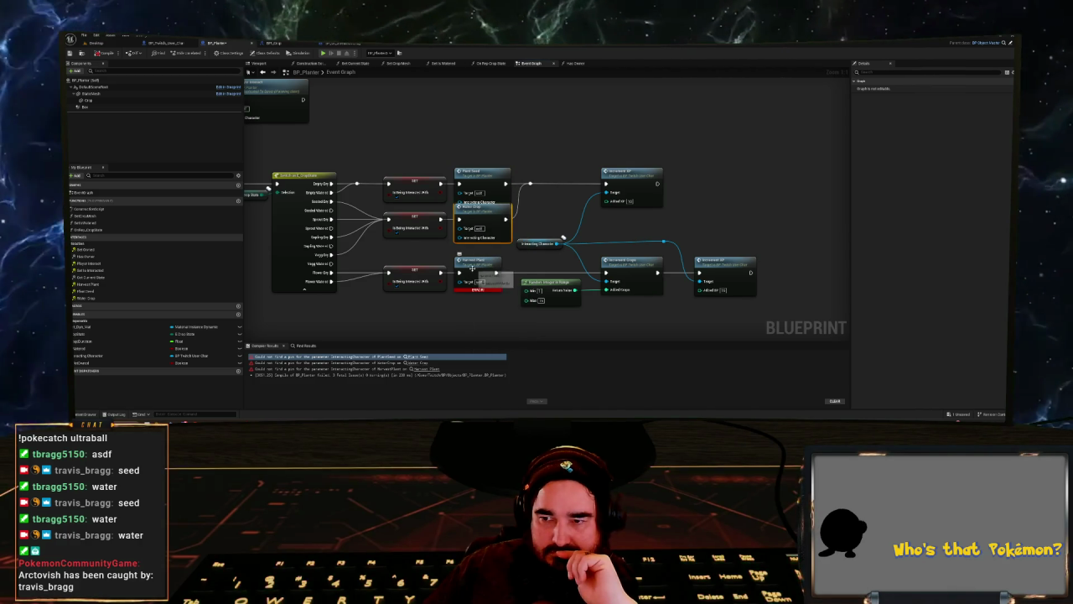
{"action": "right_click", "coordinate": [472, 266]}
{"action": "left_click", "coordinate": [492, 305]}
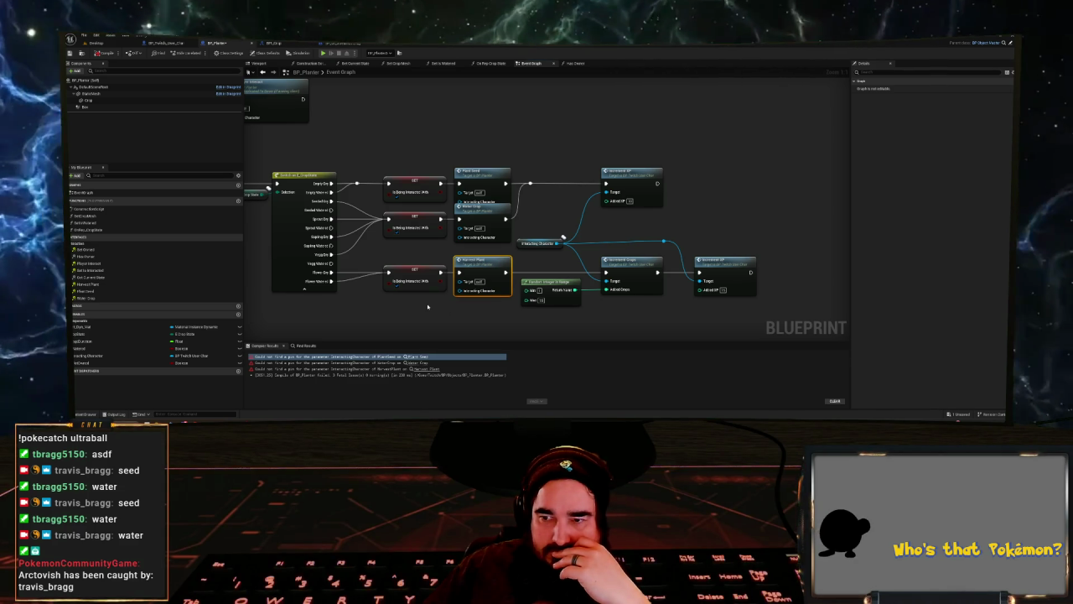
{"action": "scroll", "coordinate": [428, 307], "scroll_direction": "up", "scroll_amount": 2}
{"action": "scroll", "coordinate": [423, 285], "scroll_direction": "down", "scroll_amount": 2}
{"action": "left_click_drag", "start_coordinate": [423, 284], "coordinate": [414, 290]}
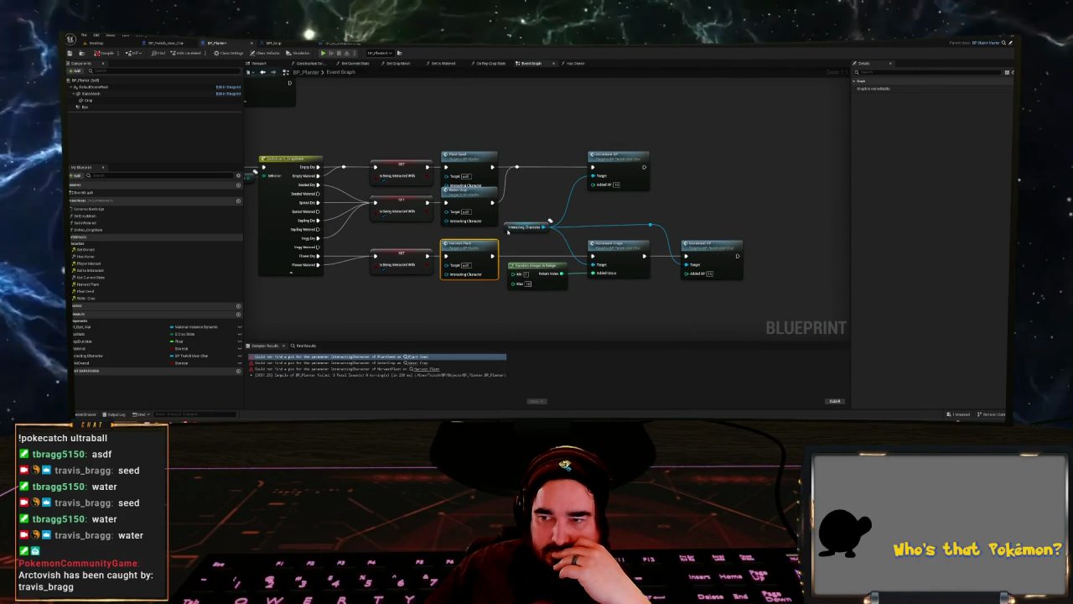
- Duplicate the Interacting Character getter and wire it into Water Crop and Harvest Plant
{"action": "left_click", "coordinate": [505, 228]}
{"action": "key", "text": "ctrl+c"}
{"action": "key", "text": "ctrl+v"}
{"action": "mouse_move", "coordinate": [425, 230]}
{"action": "left_mouse_down"}
{"action": "mouse_move", "coordinate": [450, 223]}
{"action": "mouse_move", "coordinate": [429, 244]}
{"action": "mouse_move", "coordinate": [431, 276]}
{"action": "left_mouse_up"}
{"action": "left_click_drag", "start_coordinate": [425, 235], "coordinate": [449, 275]}
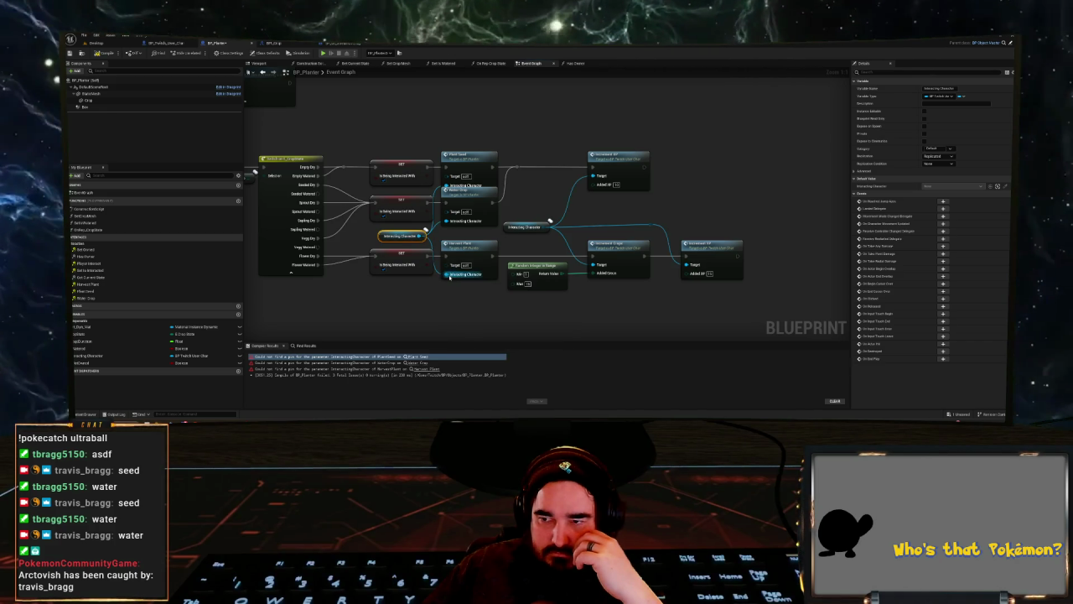
- Bring the event nodes into view and select the SET Interacting Character node
{"action": "scroll", "coordinate": [466, 299], "scroll_direction": "down", "scroll_amount": 1}
{"action": "mouse_move", "coordinate": [698, 296]}
{"action": "left_mouse_down"}
{"action": "mouse_move", "coordinate": [480, 190]}
{"action": "mouse_move", "coordinate": [445, 189]}
{"action": "mouse_move", "coordinate": [460, 171]}
{"action": "left_mouse_up"}
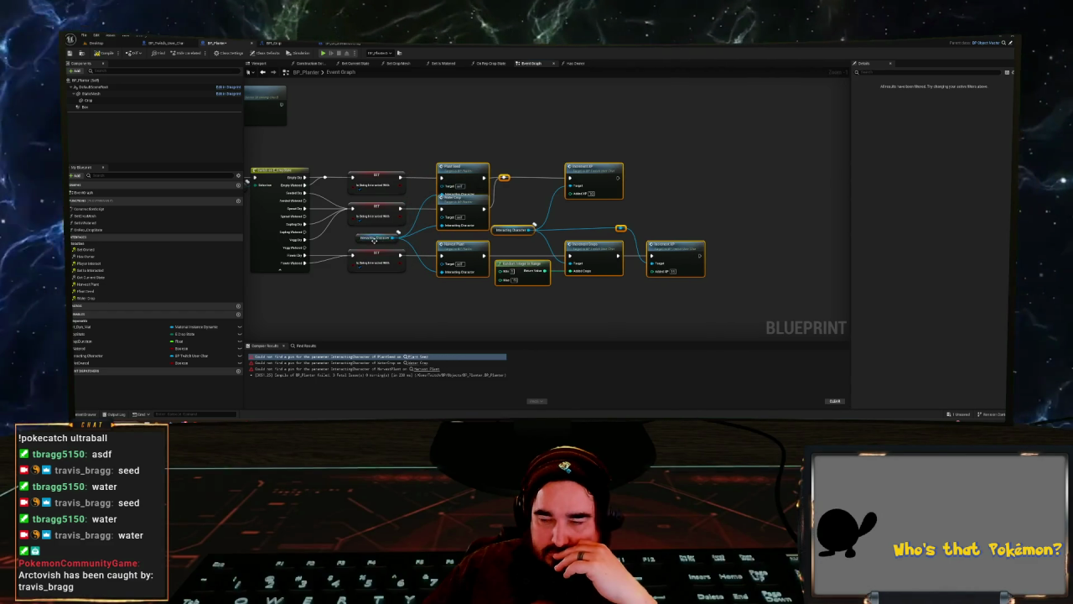
{"action": "scroll", "coordinate": [360, 126], "scroll_direction": "down", "scroll_amount": 2}
{"action": "left_click_drag", "start_coordinate": [359, 126], "coordinate": [541, 188]}
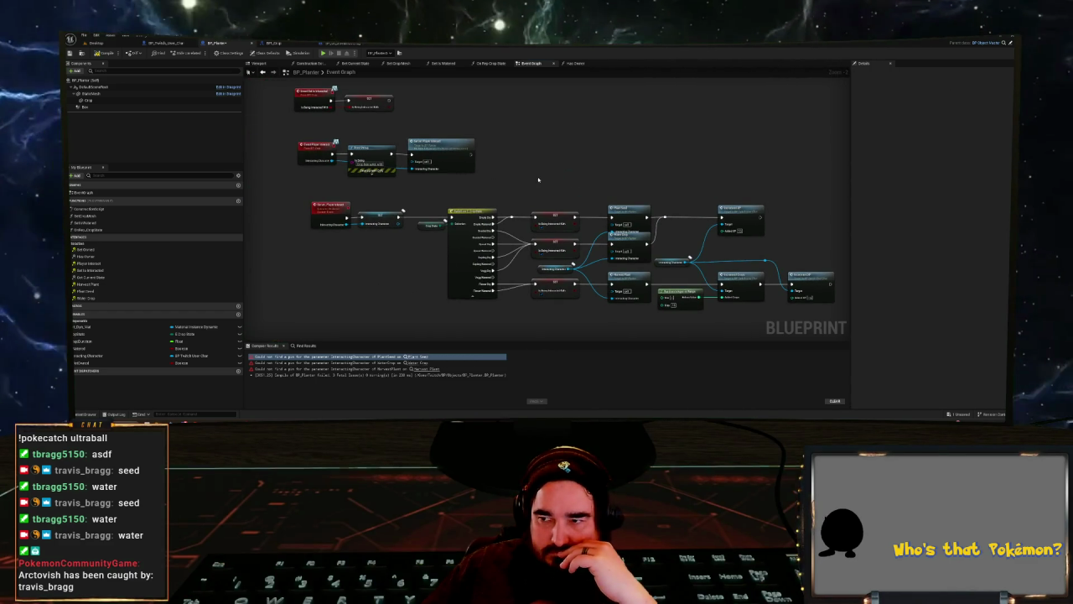
{"action": "scroll", "coordinate": [554, 218], "scroll_direction": "up", "scroll_amount": 2}
{"action": "left_click", "coordinate": [407, 295]}
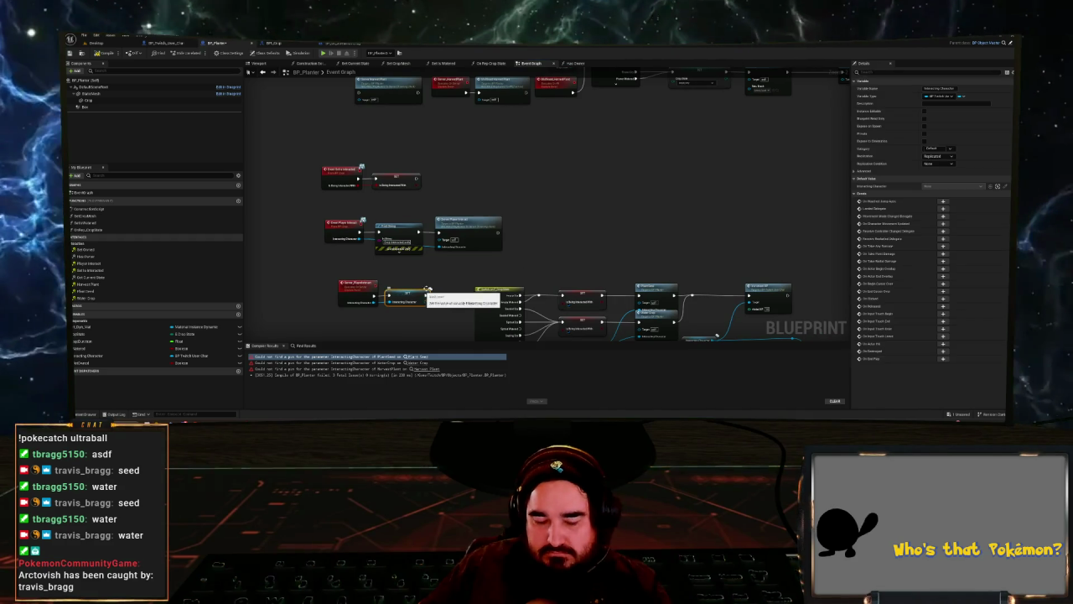
- Wire Event Water Crop's character and execution into a pasted SET Interacting Character node
{"action": "left_click_drag", "start_coordinate": [445, 168], "coordinate": [474, 275]}
{"action": "scroll", "coordinate": [411, 178], "scroll_direction": "up", "scroll_amount": 2}
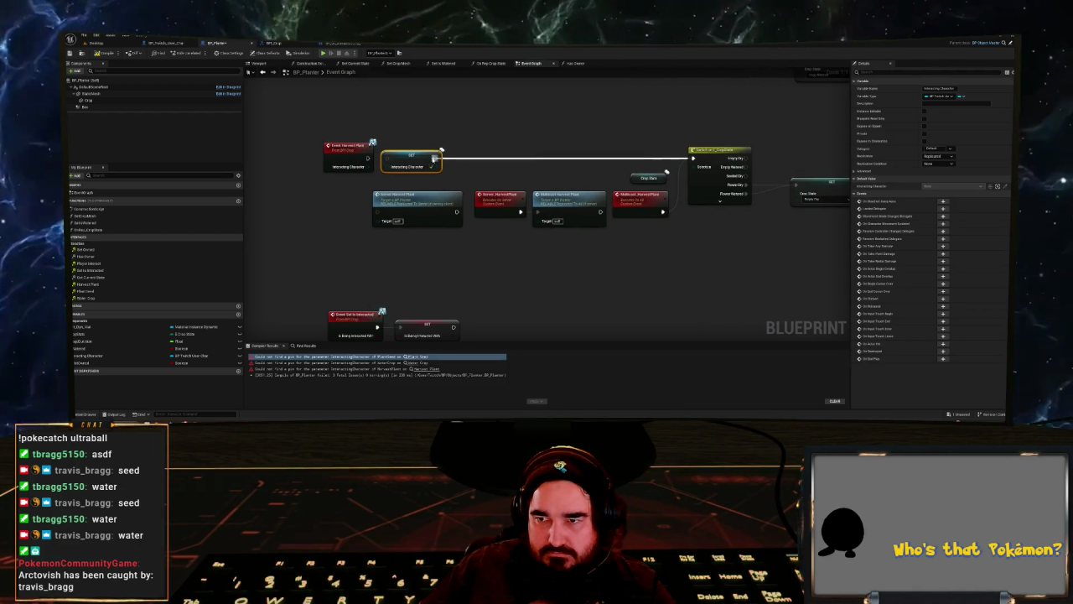
{"action": "mouse_move", "coordinate": [376, 163]}
{"action": "left_mouse_down"}
{"action": "mouse_move", "coordinate": [433, 136]}
{"action": "mouse_move", "coordinate": [433, 302]}
{"action": "mouse_move", "coordinate": [406, 181]}
{"action": "left_mouse_up"}
{"action": "key", "text": "ctrl+v"}
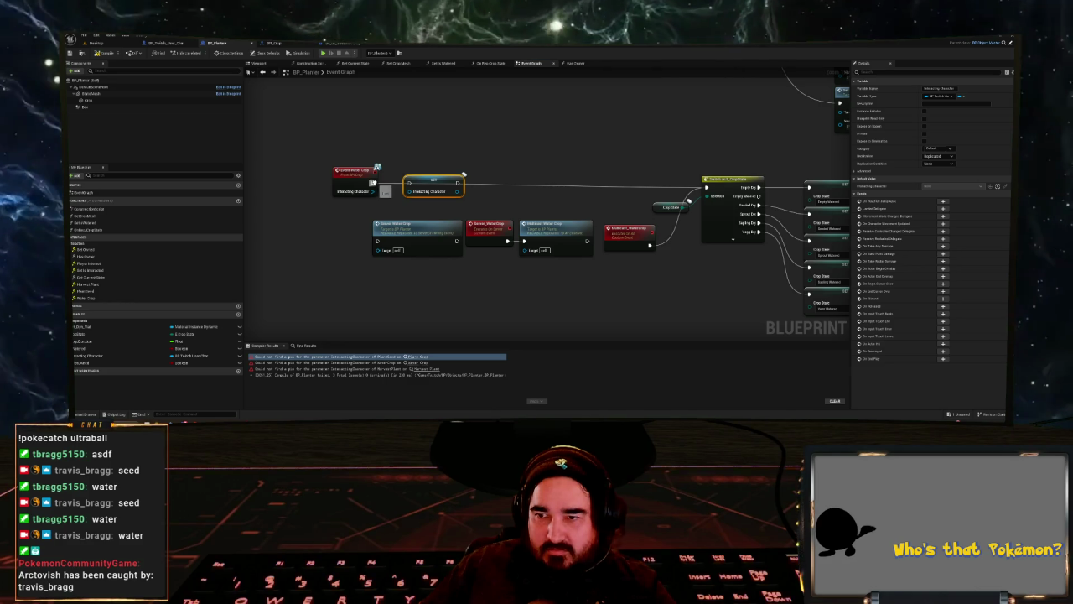
{"action": "mouse_move", "coordinate": [408, 182]}
{"action": "left_mouse_down"}
{"action": "mouse_move", "coordinate": [377, 184]}
{"action": "mouse_move", "coordinate": [409, 183]}
{"action": "mouse_move", "coordinate": [384, 194]}
{"action": "mouse_move", "coordinate": [414, 191]}
{"action": "mouse_move", "coordinate": [421, 242]}
{"action": "mouse_move", "coordinate": [456, 271]}
{"action": "left_mouse_up"}
{"action": "key", "text": "Escape"}
- Insert a SET Interacting Character node before the Plant Seed call, then play the level
{"action": "key", "text": "ctrl+v"}
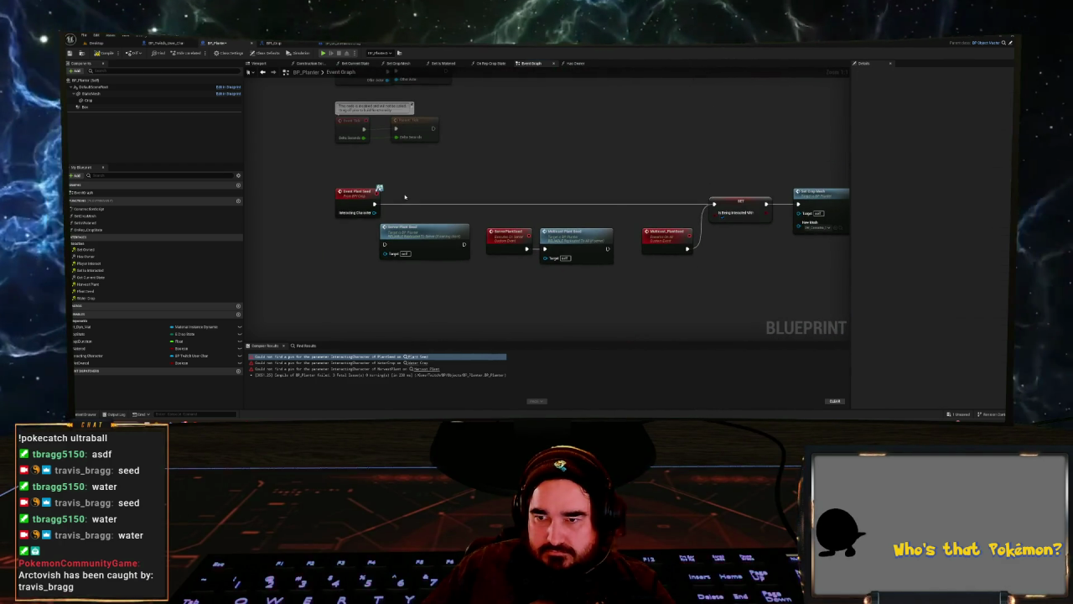
{"action": "left_click_drag", "start_coordinate": [374, 203], "coordinate": [403, 203]}
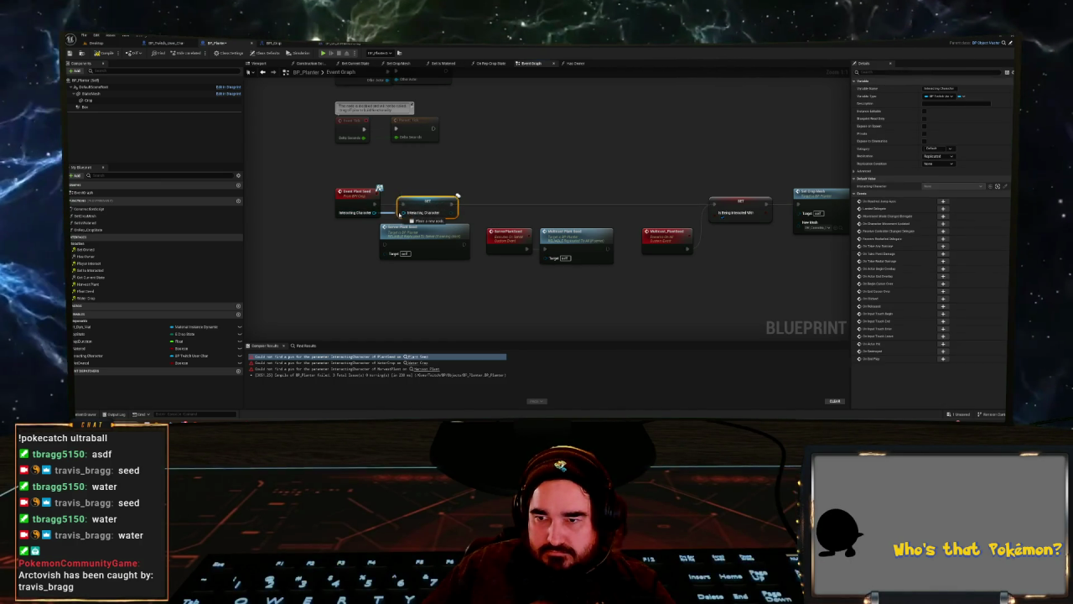
{"action": "left_click", "coordinate": [94, 42]}
{"action": "key", "text": "alt+p"}
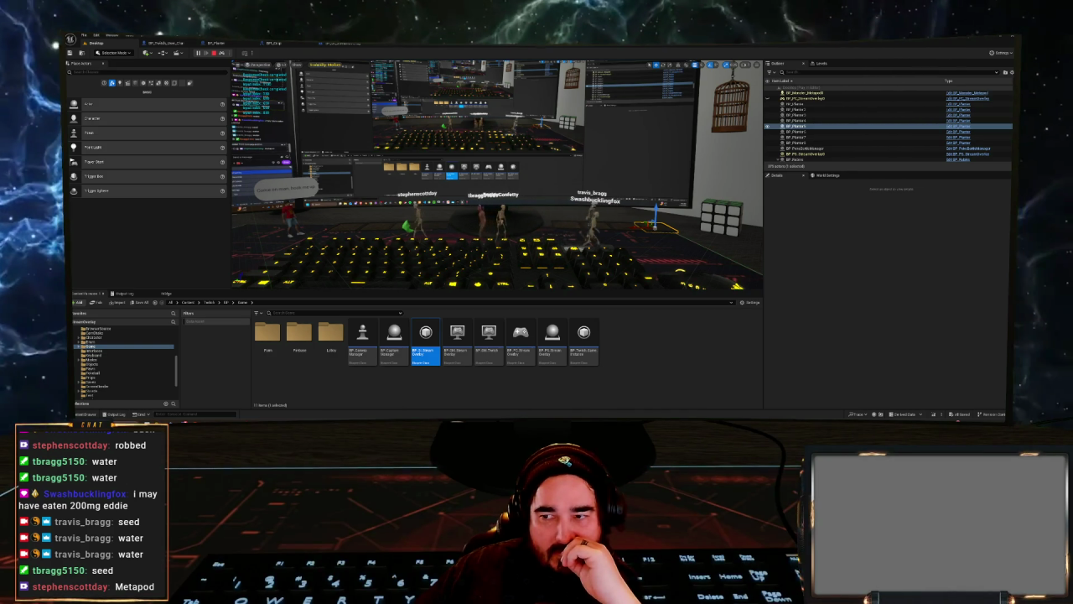
- Select BP_Twitch_Skeleton4 in the running level and open the BP_GI_StreamOverlay Blueprint
{"action": "left_click", "coordinate": [803, 126]}
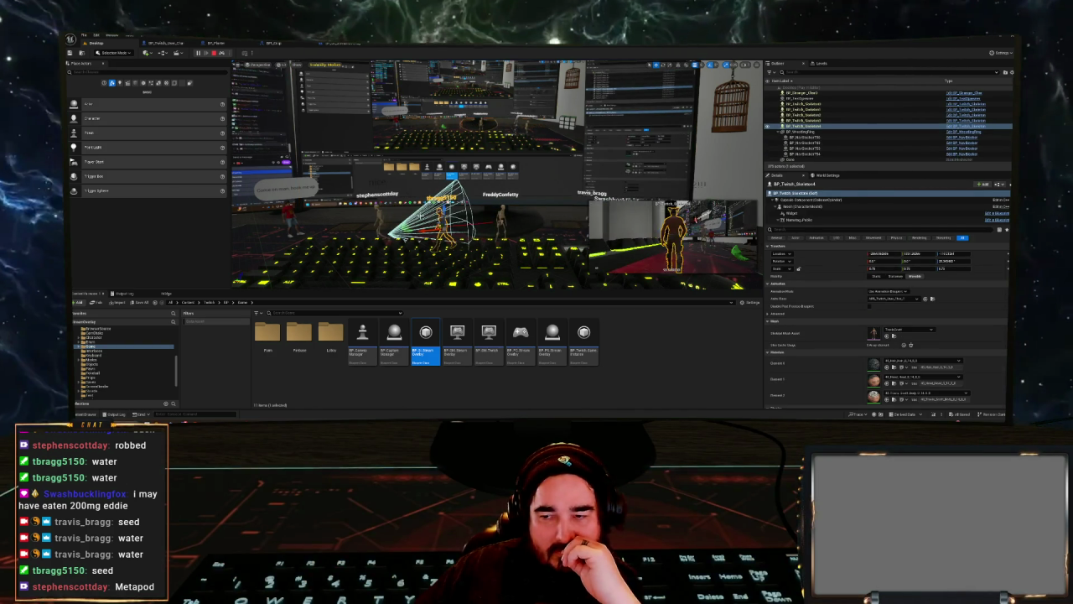
{"action": "double_click", "coordinate": [425, 335]}
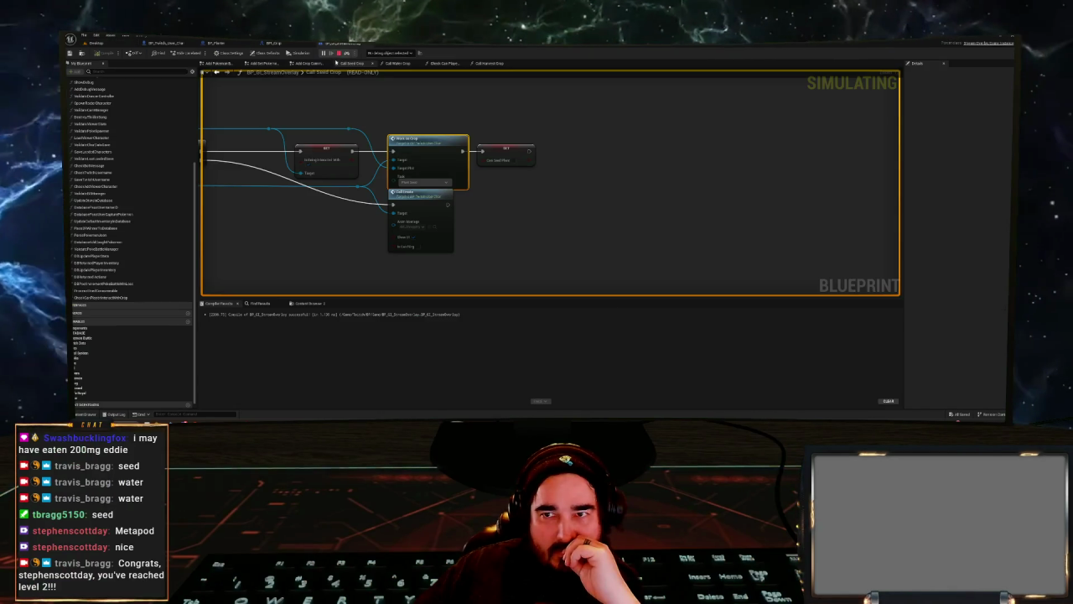
- Debug the running stream overlay instance in the Check Can Player Interact with Crop graph
{"action": "left_click", "coordinate": [392, 65]}
{"action": "scroll", "coordinate": [628, 177], "scroll_direction": "down", "scroll_amount": 3}
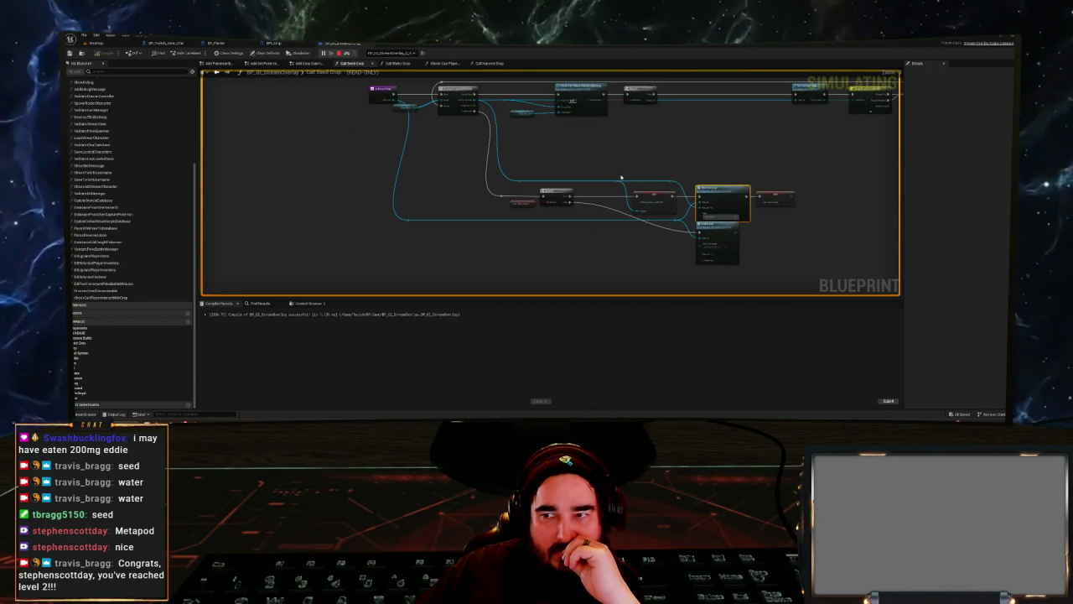
{"action": "left_click_drag", "start_coordinate": [542, 230], "coordinate": [476, 193]}
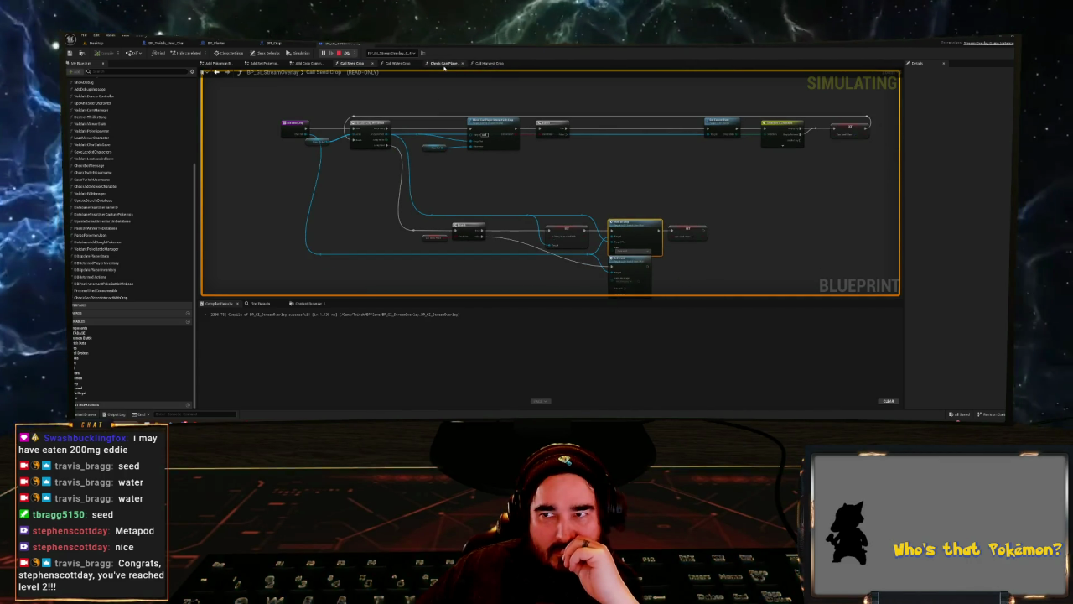
{"action": "left_click", "coordinate": [444, 64]}
{"action": "scroll", "coordinate": [618, 101], "scroll_direction": "up", "scroll_amount": 3}
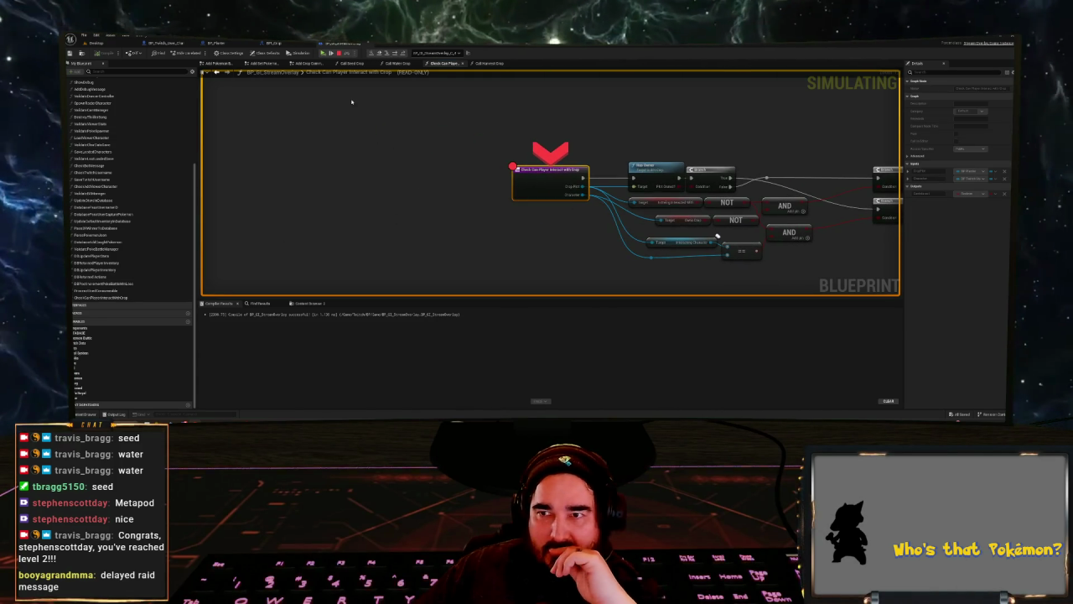
- Step execution into and back out of Has Owner, up to the next Branch node
{"action": "left_click", "coordinate": [385, 53]}
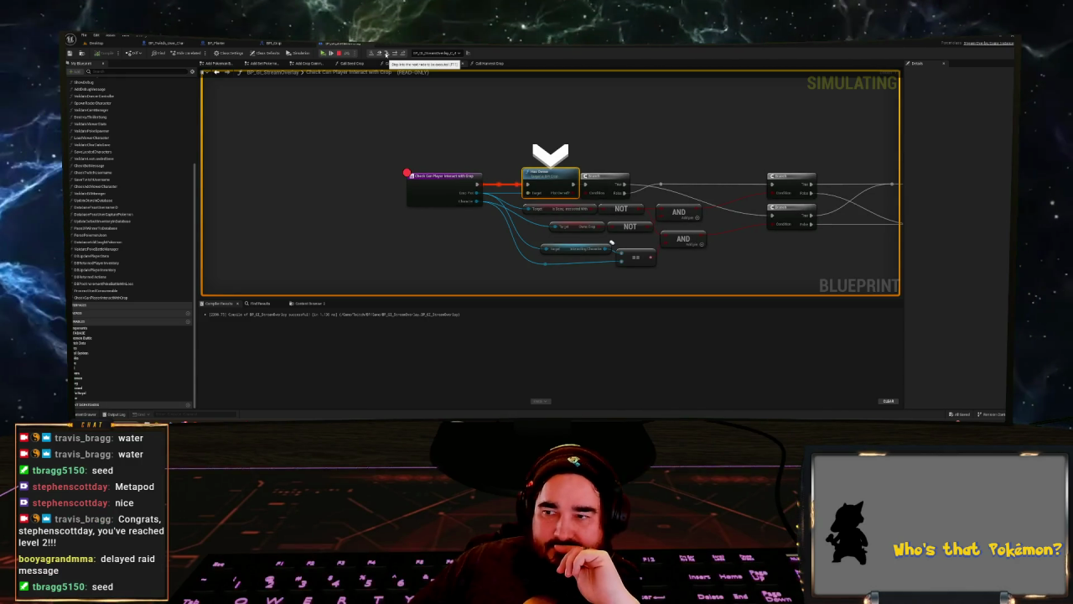
{"action": "left_click", "coordinate": [385, 53]}
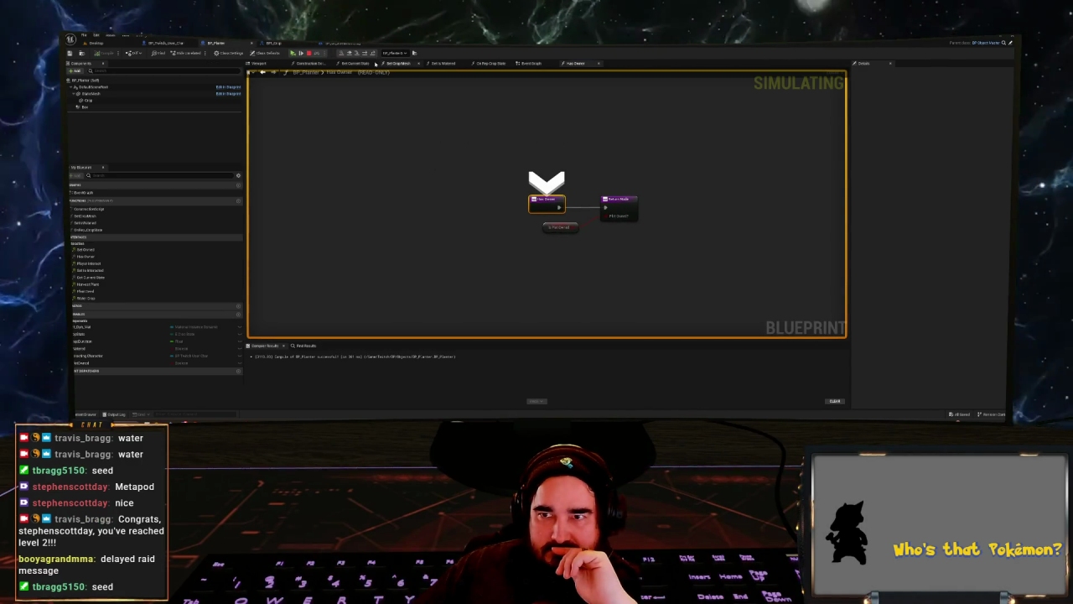
{"action": "left_click", "coordinate": [375, 53]}
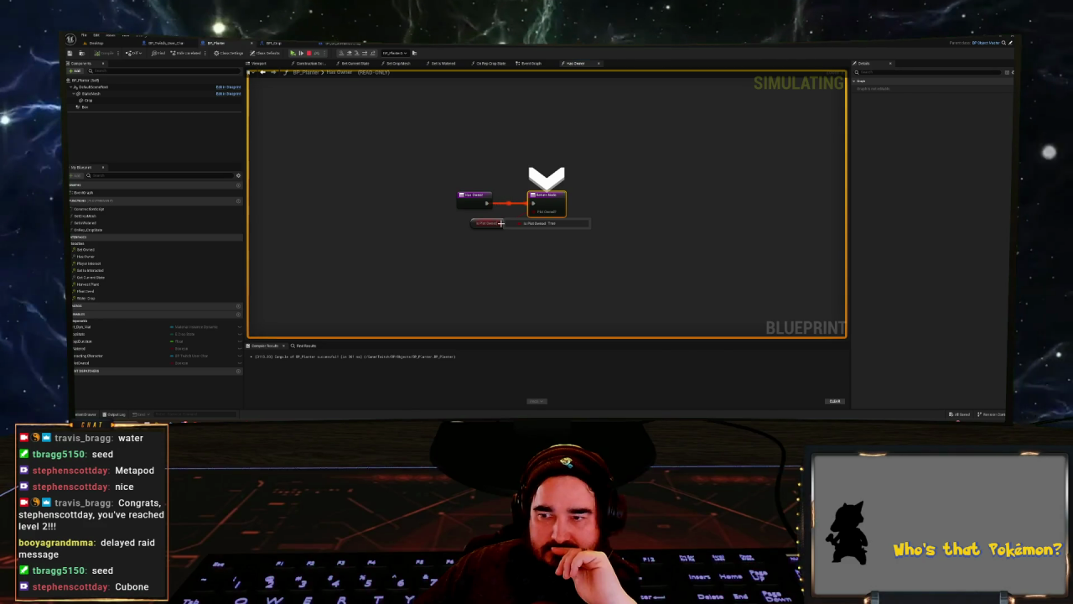
{"action": "left_click", "coordinate": [357, 53]}
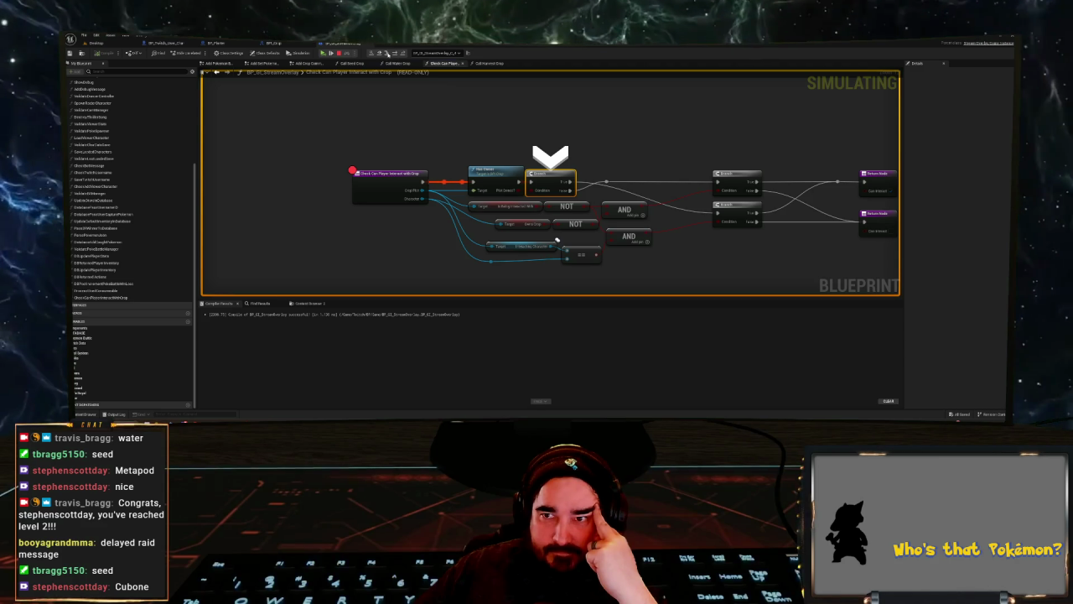
{"action": "left_click", "coordinate": [387, 54]}
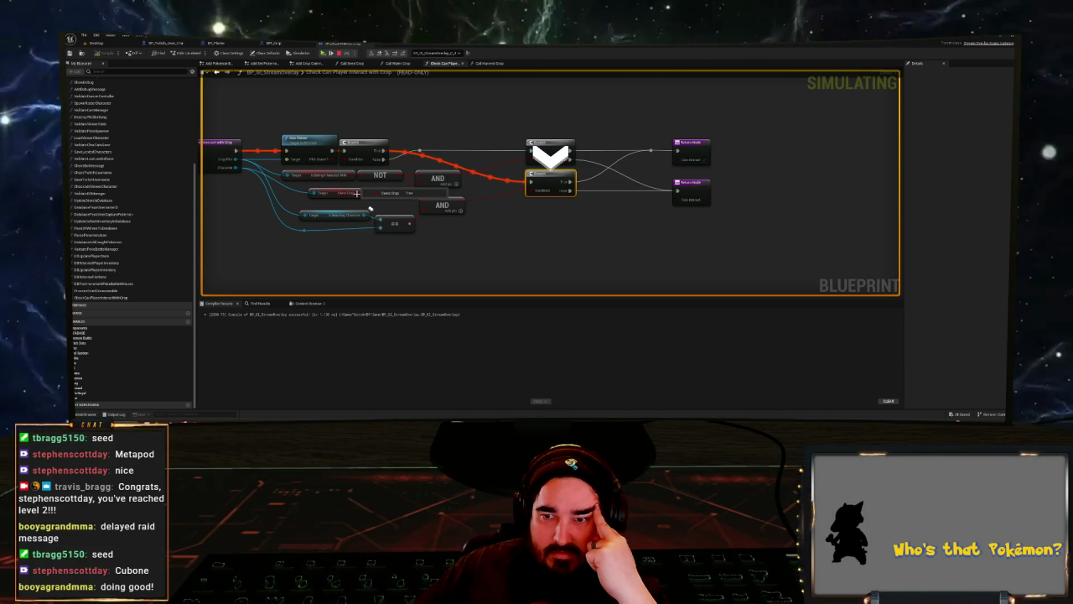
- Inspect the Interacting Character pin values, advance to the Return Node, then stop the simulation
{"action": "mouse_move", "coordinate": [367, 196]}
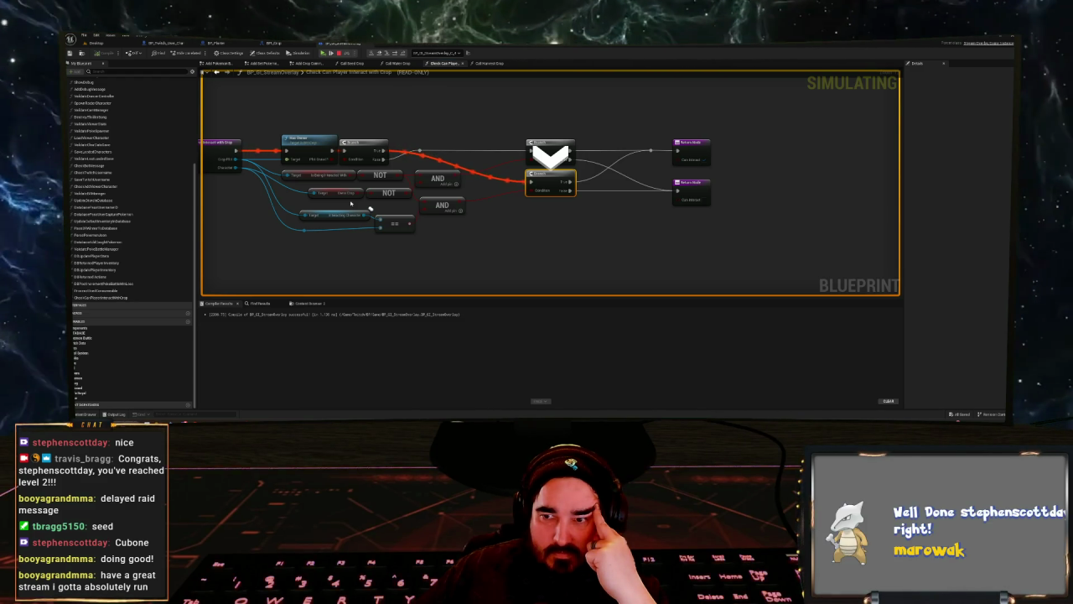
{"action": "mouse_move", "coordinate": [405, 182]}
{"action": "mouse_move", "coordinate": [363, 218]}
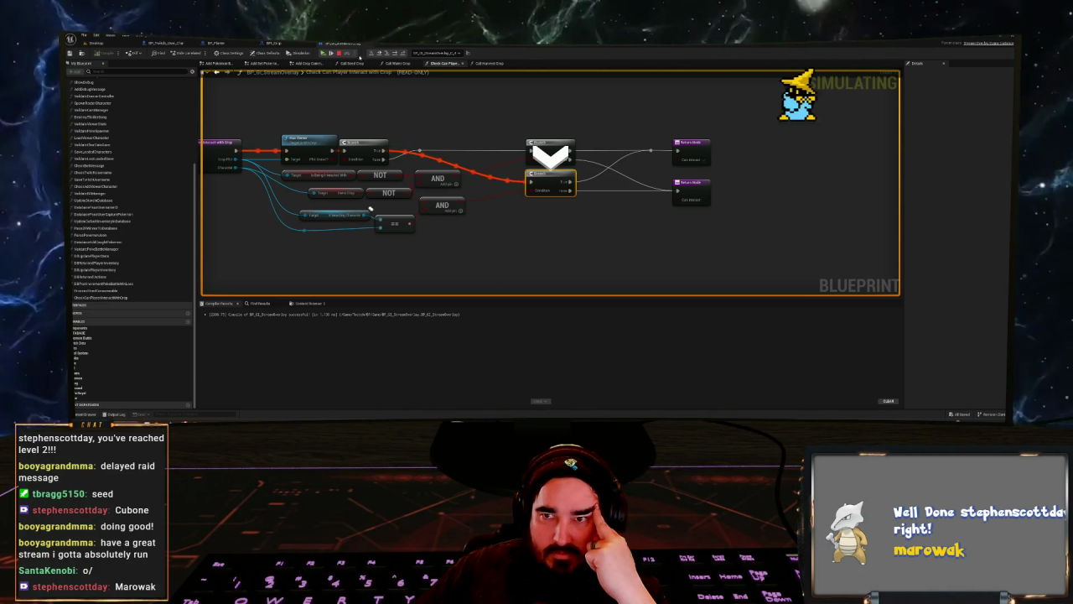
{"action": "left_click", "coordinate": [387, 53]}
{"action": "key", "text": "F11"}
{"action": "mouse_move", "coordinate": [411, 170]}
{"action": "key", "text": "F11"}
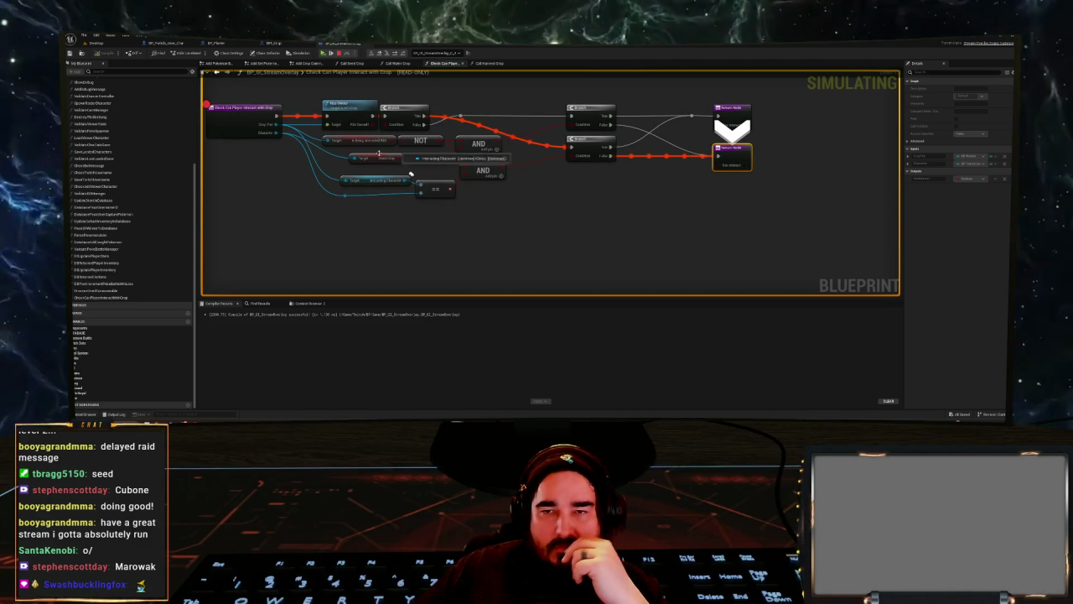
{"action": "left_click", "coordinate": [340, 53]}
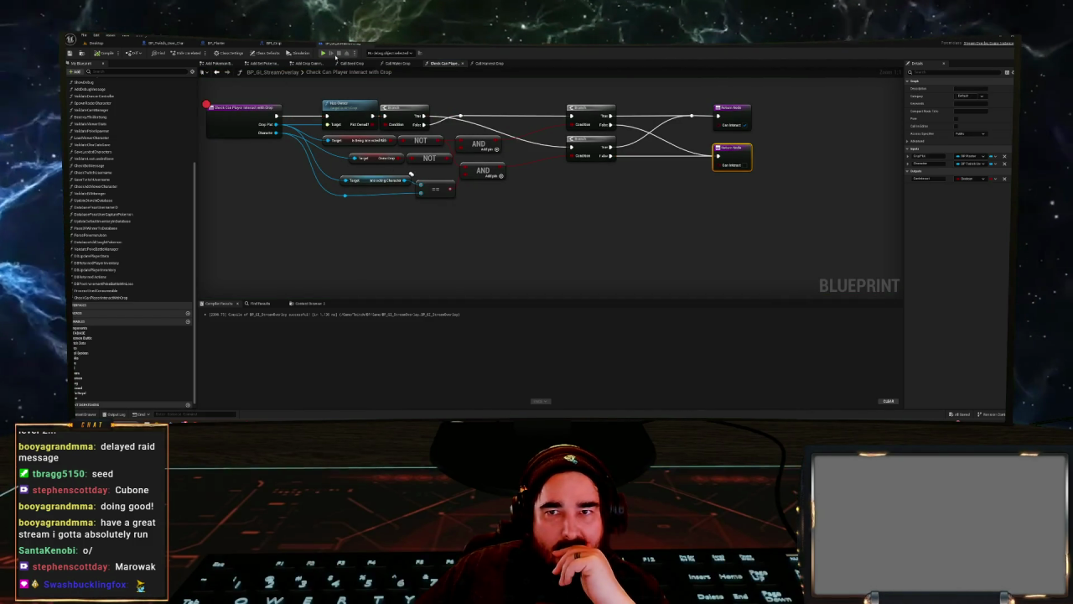
- In BP_Twitch_User_Char, wire a Self reference into the crop calls' Interacting Character pins
{"action": "left_click_drag", "start_coordinate": [319, 88], "coordinate": [298, 116]}
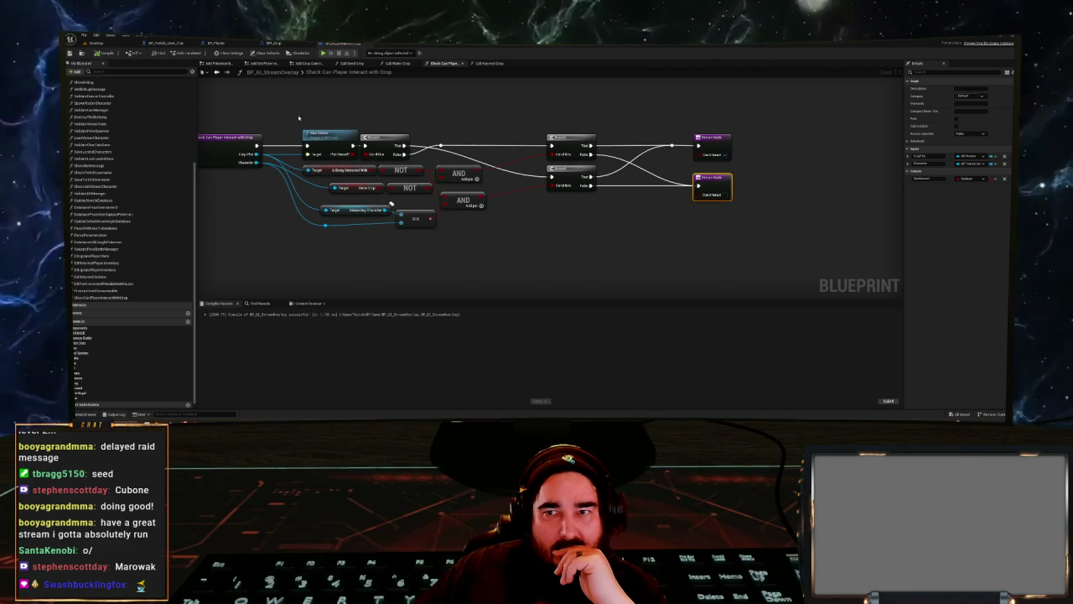
{"action": "left_click_drag", "start_coordinate": [391, 203], "coordinate": [371, 208]}
{"action": "scroll", "coordinate": [337, 127], "scroll_direction": "down", "scroll_amount": 2}
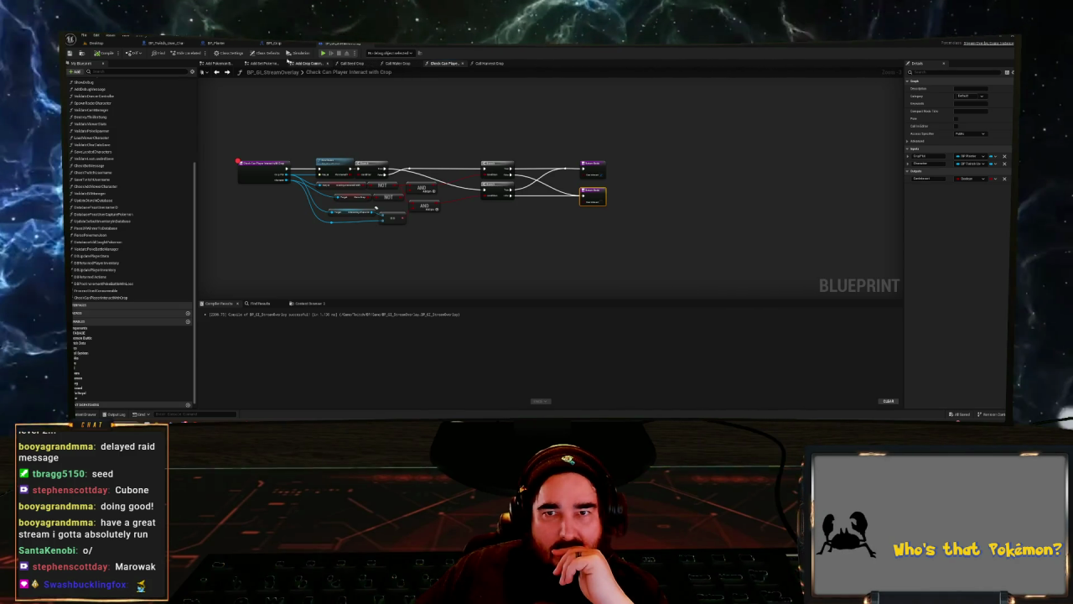
{"action": "left_click", "coordinate": [167, 42]}
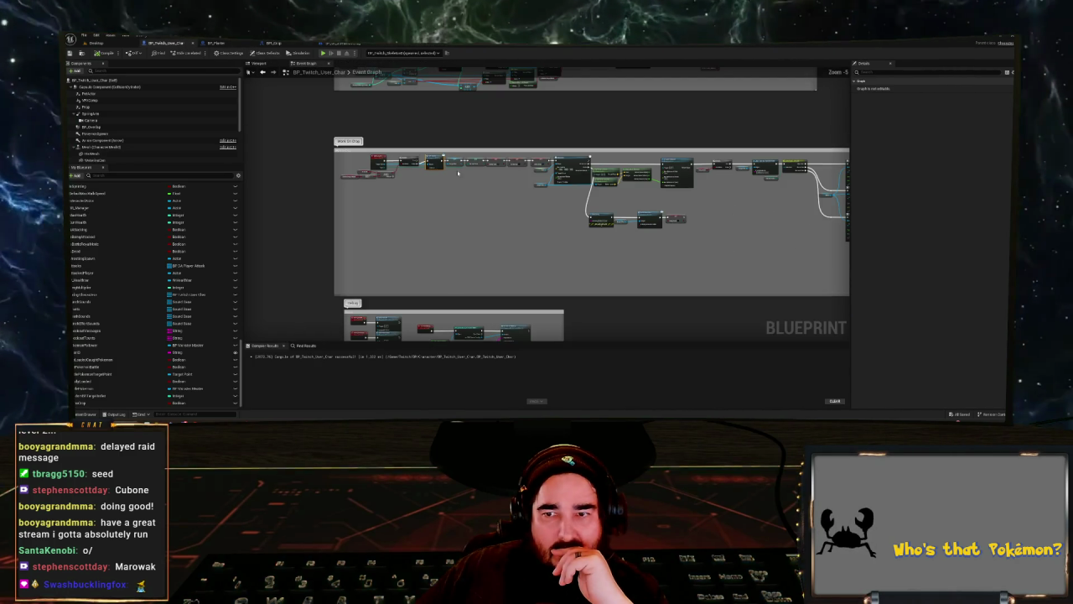
{"action": "left_click_drag", "start_coordinate": [486, 180], "coordinate": [322, 186]}
{"action": "scroll", "coordinate": [421, 206], "scroll_direction": "up", "scroll_amount": 4}
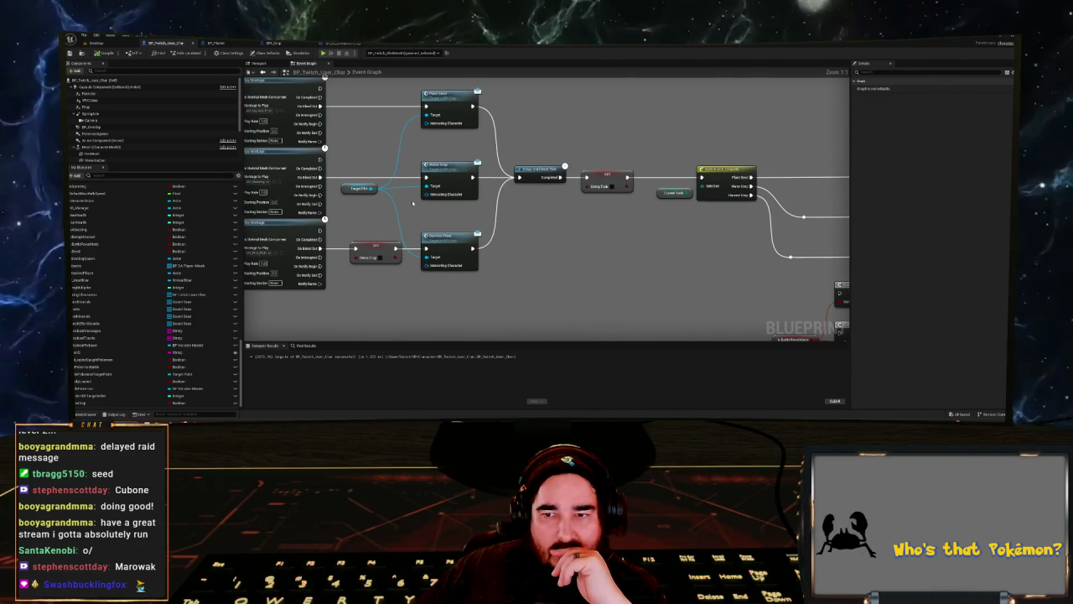
{"action": "right_click", "coordinate": [385, 146]}
{"action": "type", "text": "set"}
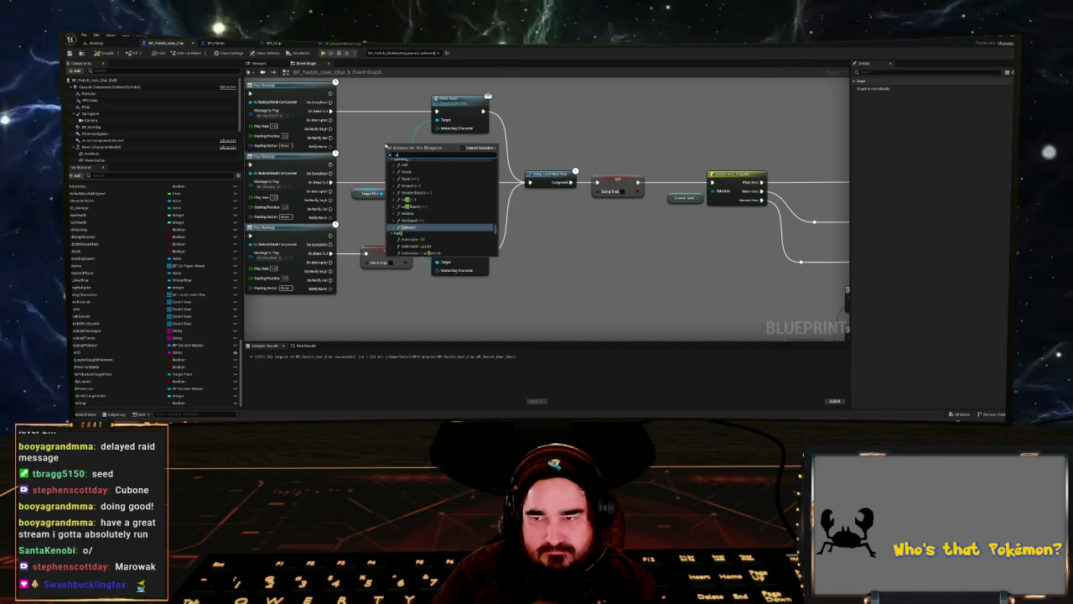
{"action": "type", "text": "f"}
{"action": "key", "text": "Return"}
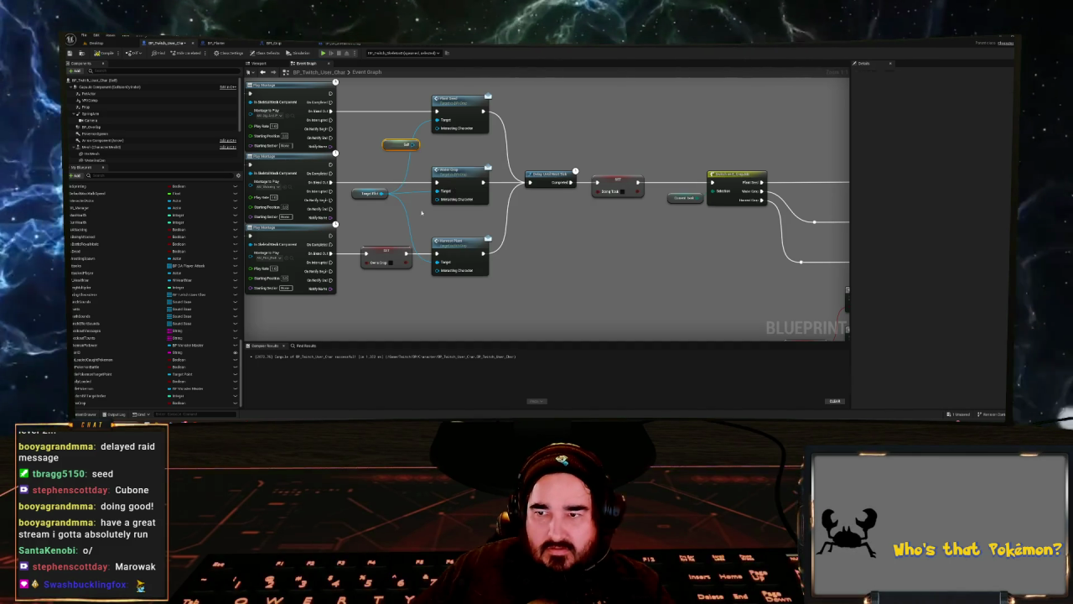
{"action": "mouse_move", "coordinate": [416, 144]}
{"action": "left_mouse_down"}
{"action": "mouse_move", "coordinate": [437, 129]}
{"action": "mouse_move", "coordinate": [437, 269]}
{"action": "left_mouse_up"}
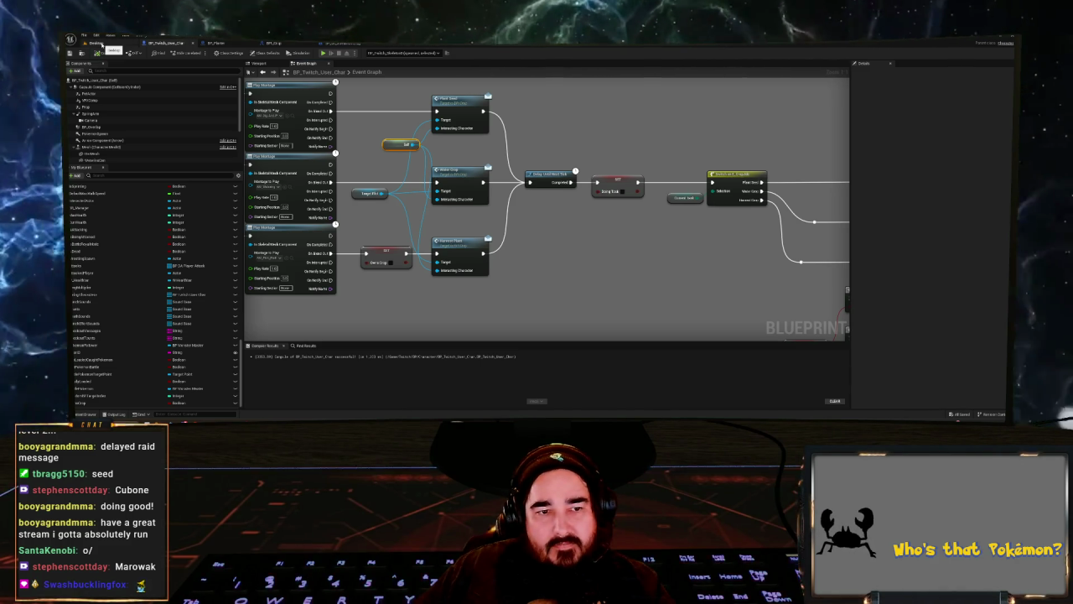
- Switch back to the Desktop level and start Play-In-Editor
{"action": "left_click", "coordinate": [97, 43]}
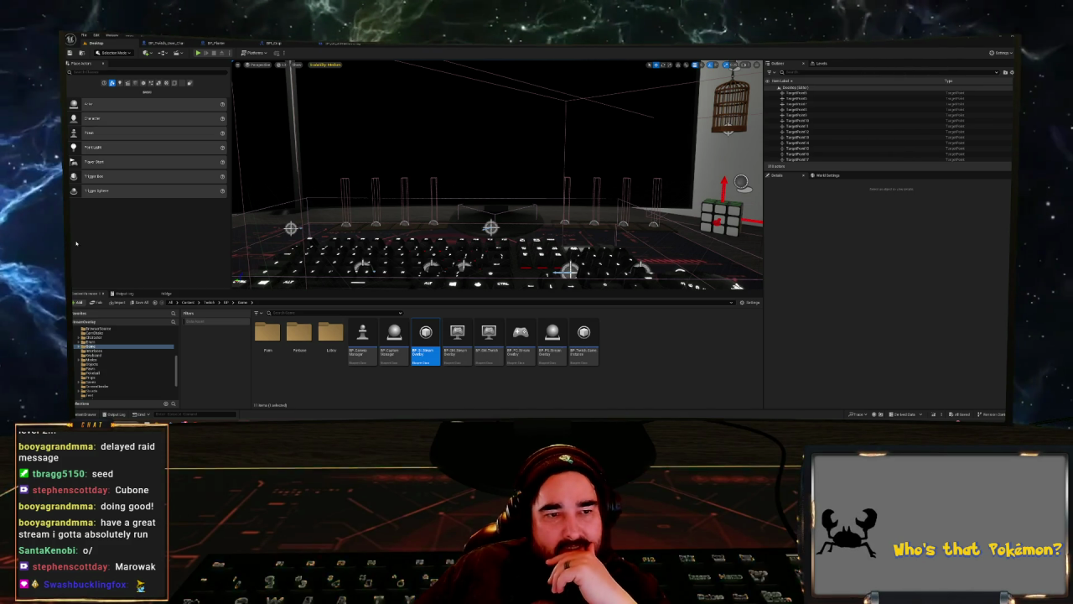
{"action": "left_click", "coordinate": [199, 53]}
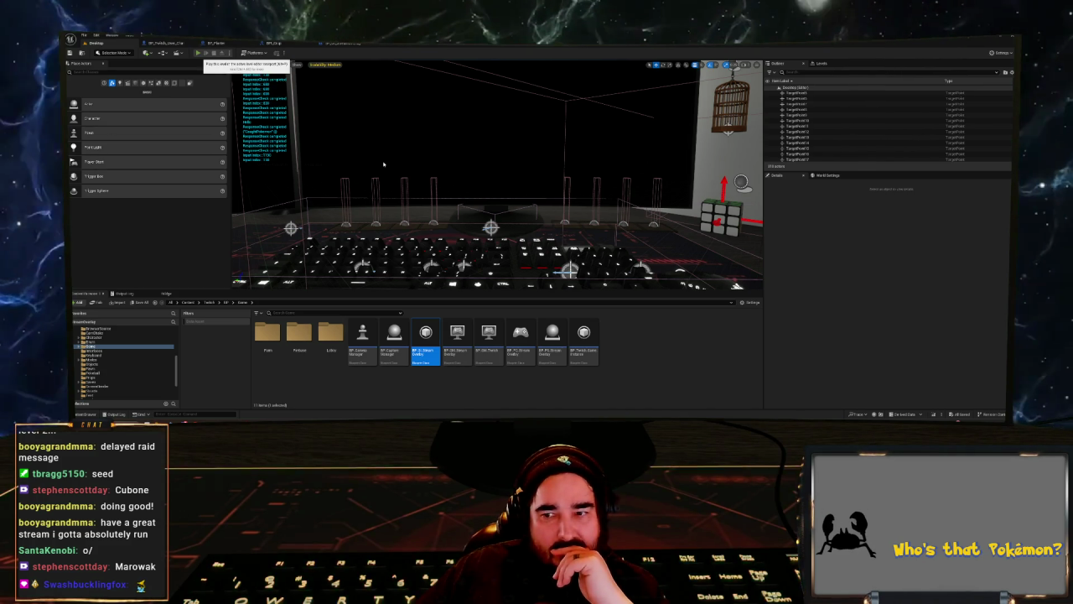
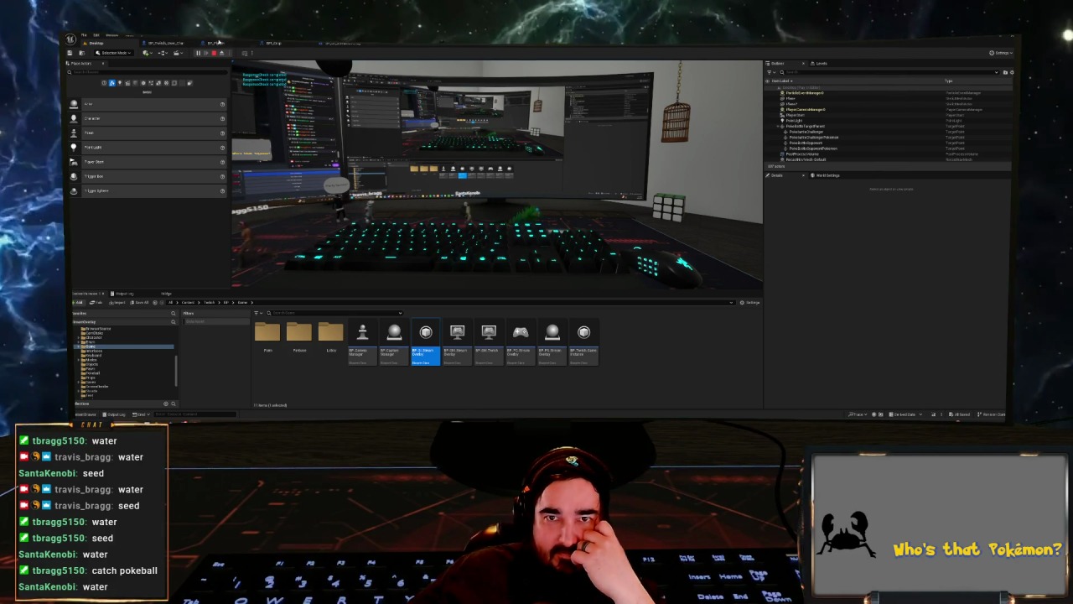
- Look over the main event graph of the BP_Planter blueprint
{"action": "left_click", "coordinate": [214, 42]}
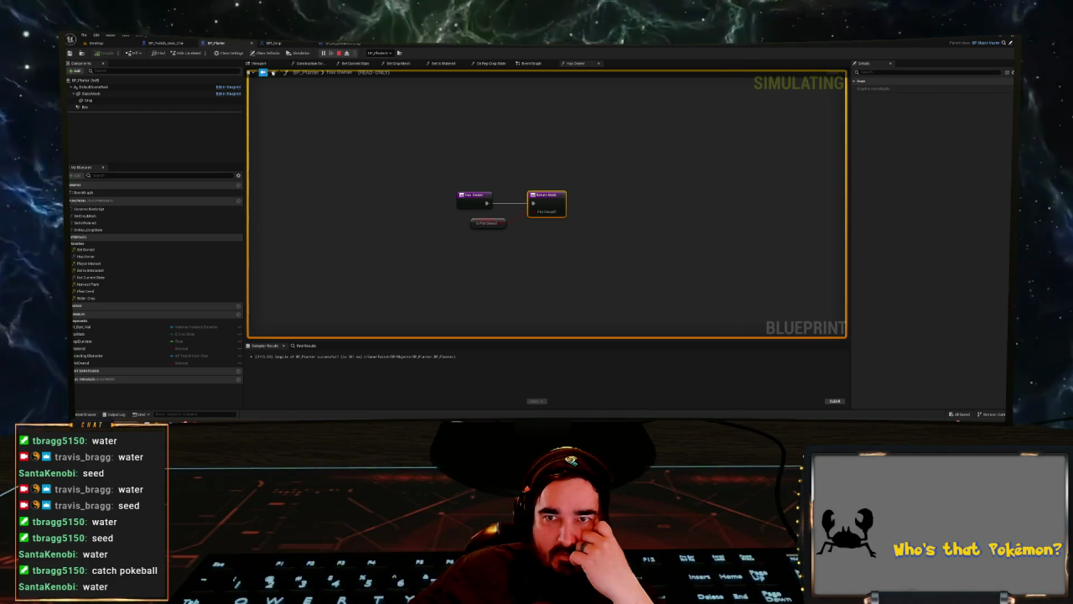
{"action": "left_click", "coordinate": [537, 64]}
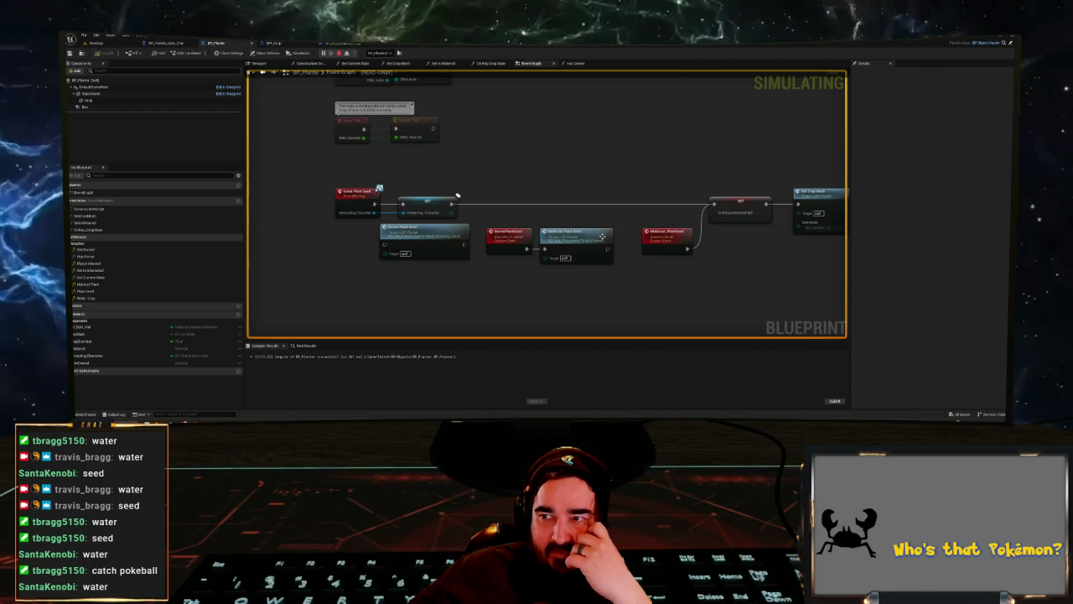
{"action": "scroll", "coordinate": [690, 276], "scroll_direction": "down", "scroll_amount": 3}
{"action": "scroll", "coordinate": [502, 135], "scroll_direction": "up", "scroll_amount": 5}
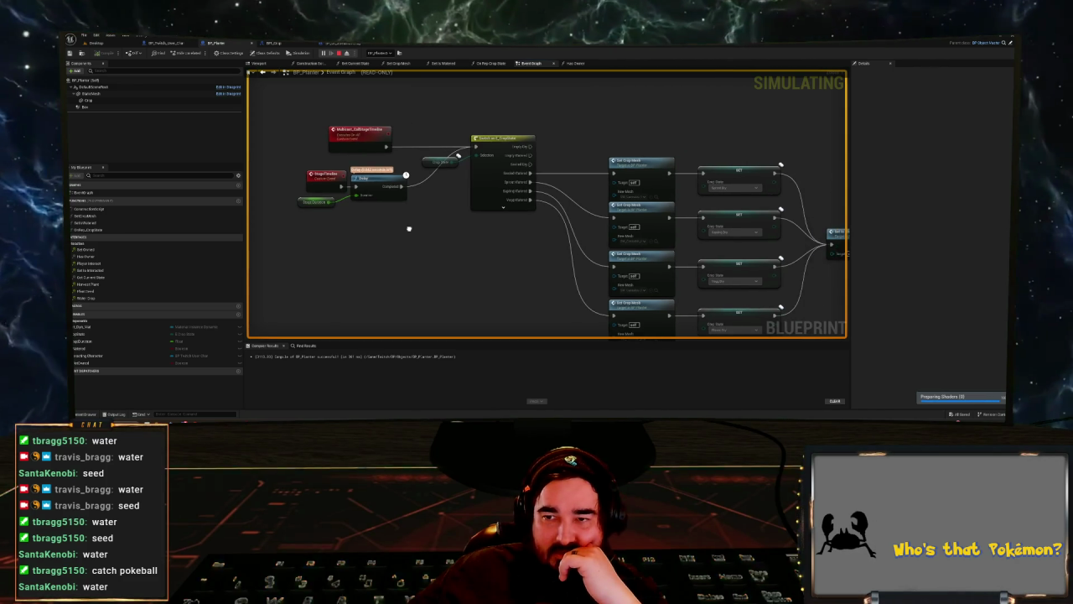
- Return to the running level and bring the Twitch stream page forward, nudged up-left
{"action": "left_click", "coordinate": [94, 42]}
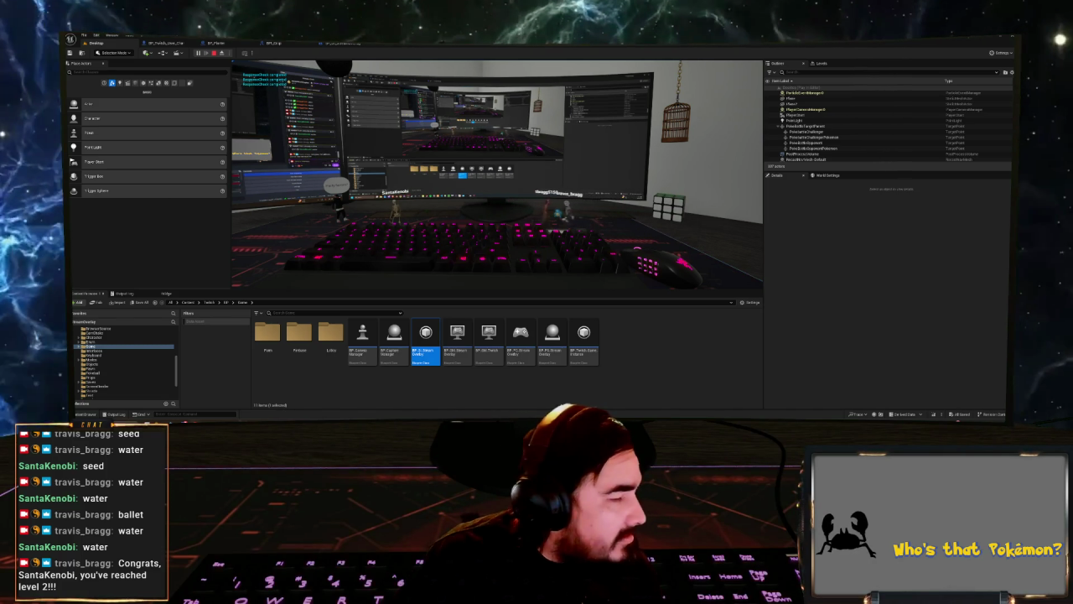
{"action": "key", "text": "alt+Tab"}
{"action": "left_click_drag", "start_coordinate": [441, 52], "coordinate": [402, 34]}
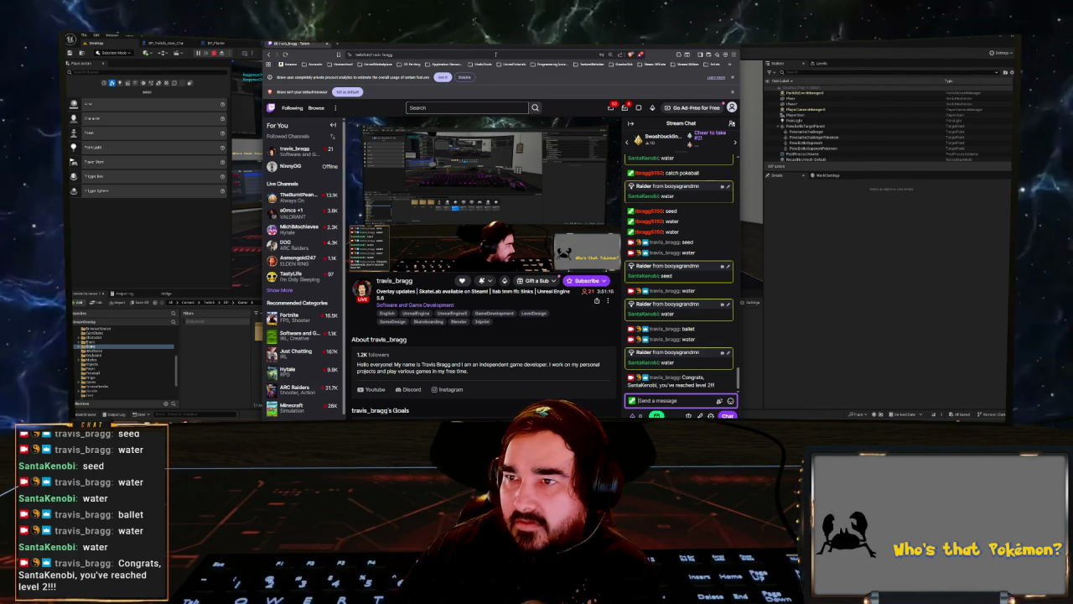
- Move the Twitch window left so only its chat column covers the editor and the game viewport shows
{"action": "left_click_drag", "start_coordinate": [671, 43], "coordinate": [108, 141]}
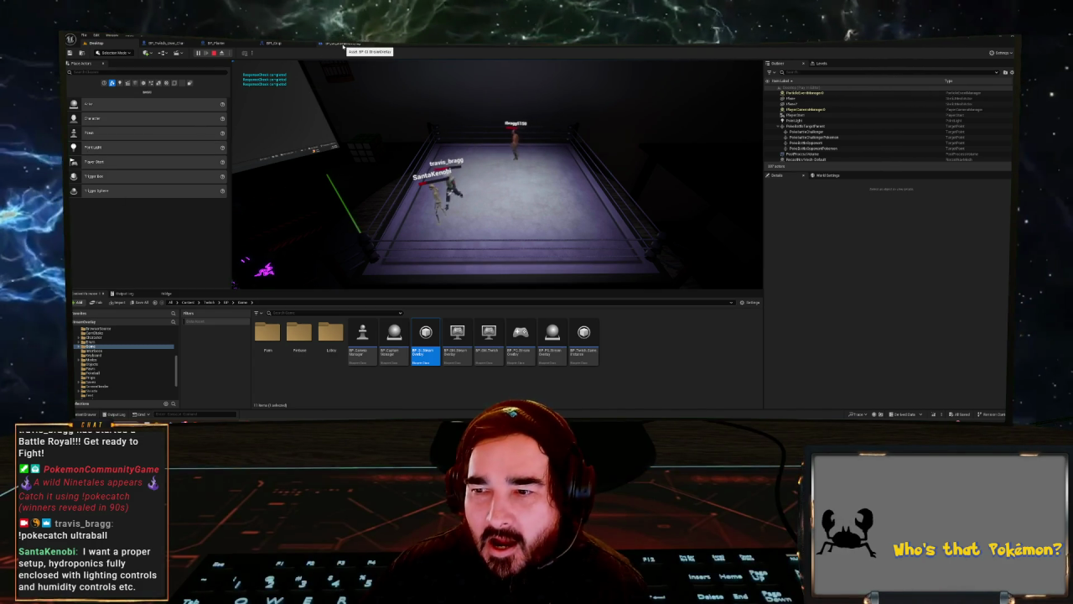
{"action": "left_click", "coordinate": [180, 46]}
{"action": "scroll", "coordinate": [650, 183], "scroll_direction": "down", "scroll_amount": 5}
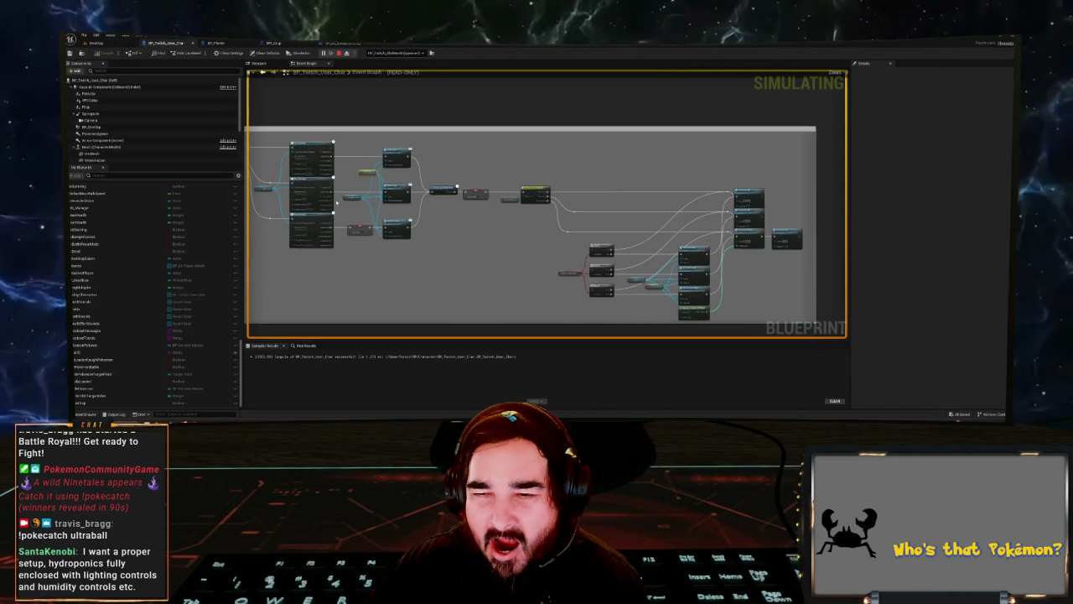
{"action": "mouse_move", "coordinate": [649, 183]}
{"action": "left_mouse_down"}
{"action": "mouse_move", "coordinate": [612, 232]}
{"action": "mouse_move", "coordinate": [602, 277]}
{"action": "left_mouse_up"}
{"action": "scroll", "coordinate": [336, 291], "scroll_direction": "up", "scroll_amount": 5}
{"action": "mouse_move", "coordinate": [554, 244]}
{"action": "left_mouse_down"}
{"action": "mouse_move", "coordinate": [633, 203]}
{"action": "mouse_move", "coordinate": [526, 205]}
{"action": "left_mouse_up"}
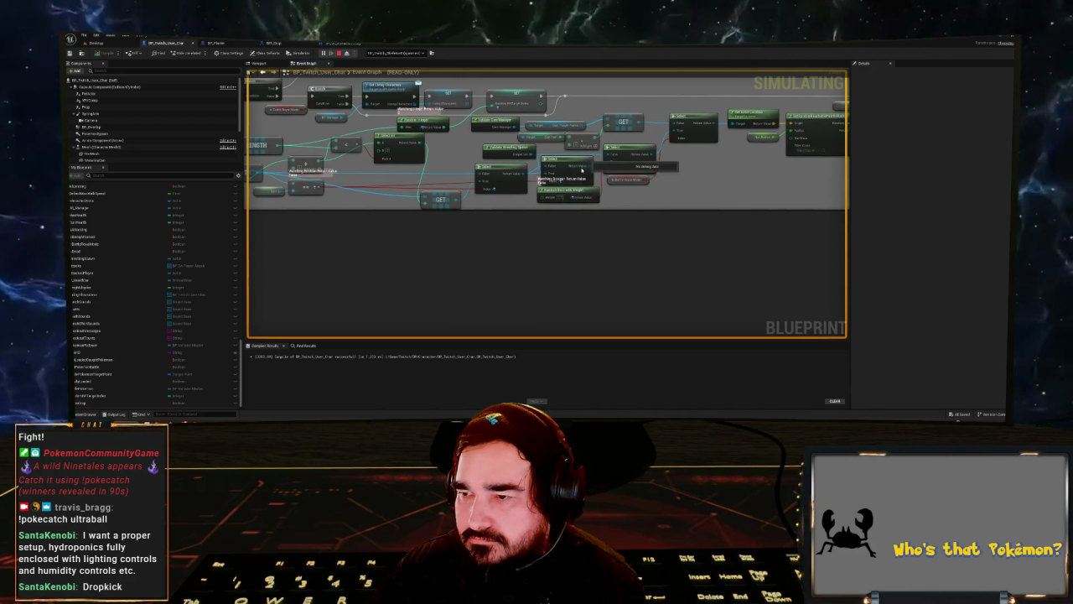
{"action": "left_click_drag", "start_coordinate": [501, 178], "coordinate": [588, 180]}
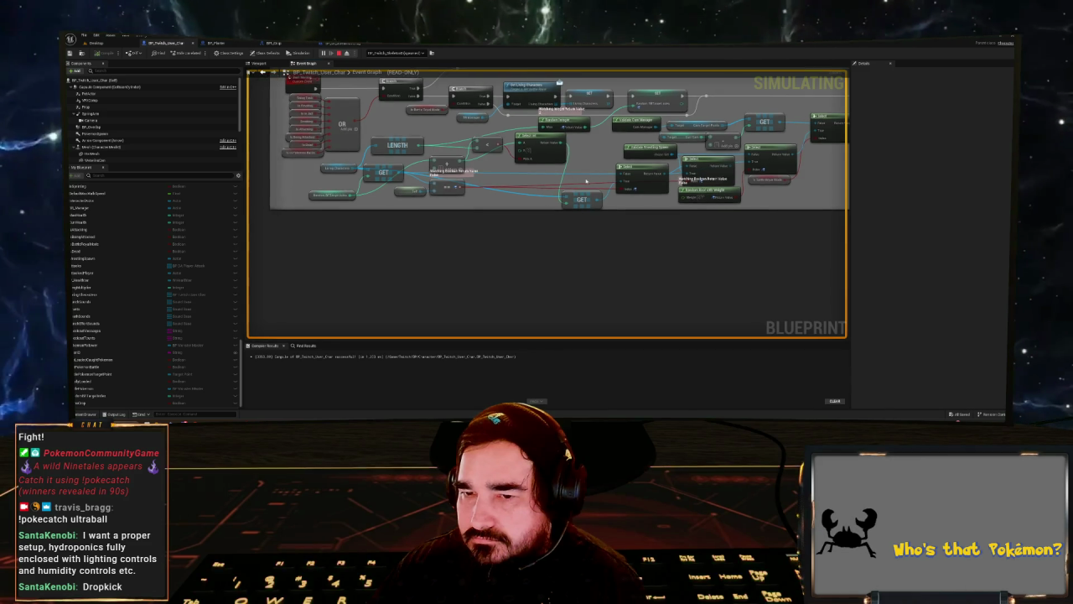
{"action": "left_click_drag", "start_coordinate": [410, 198], "coordinate": [293, 192]}
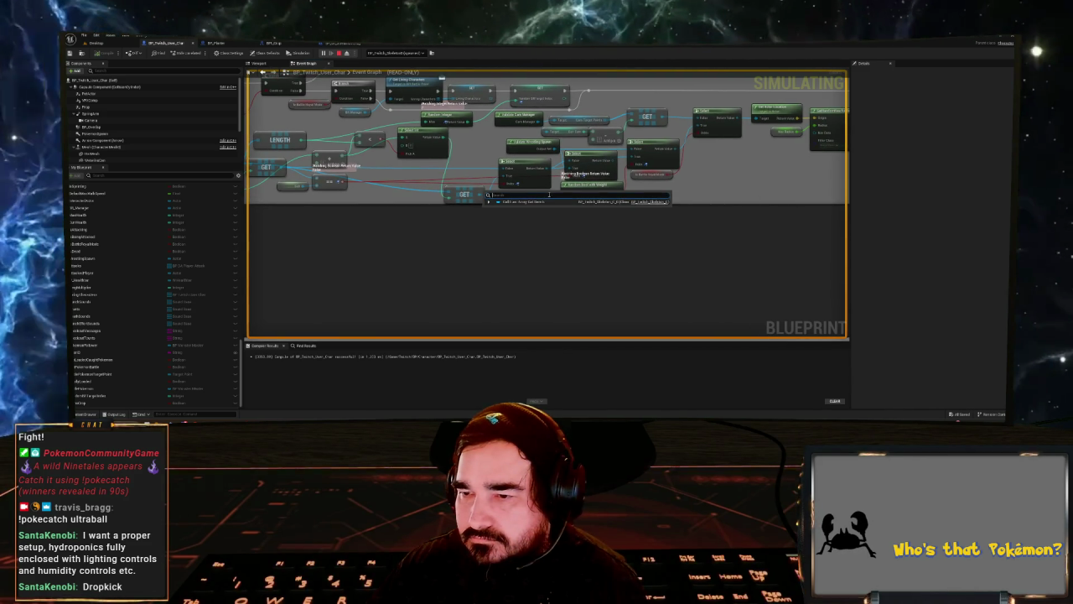
{"action": "mouse_move", "coordinate": [408, 206]}
{"action": "left_mouse_down"}
{"action": "mouse_move", "coordinate": [487, 207]}
{"action": "mouse_move", "coordinate": [478, 210]}
{"action": "left_mouse_up"}
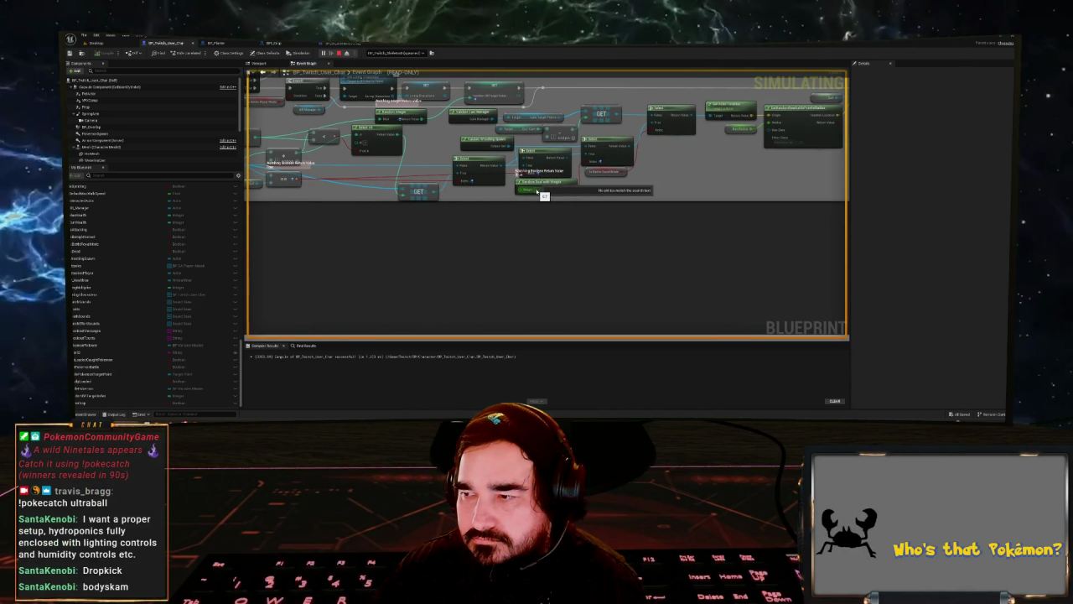
{"action": "left_click", "coordinate": [94, 42]}
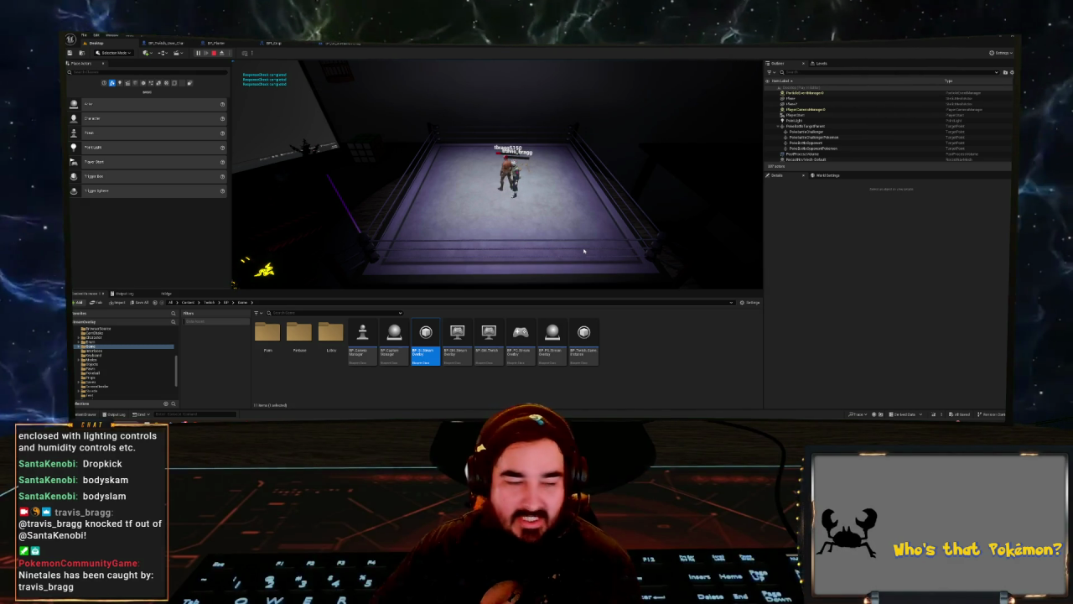
{"action": "key", "text": "alt+Tab"}
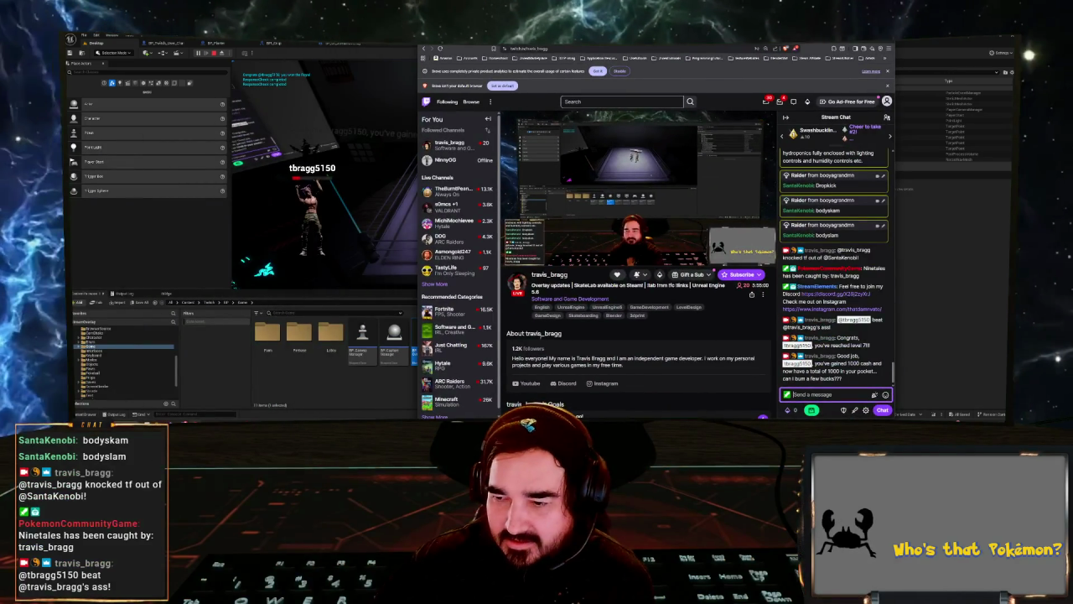
- Scroll the channel page and move the Twitch window over to the right
{"action": "scroll", "coordinate": [637, 251], "scroll_direction": "down", "scroll_amount": 3}
{"action": "scroll", "coordinate": [564, 282], "scroll_direction": "down", "scroll_amount": 3}
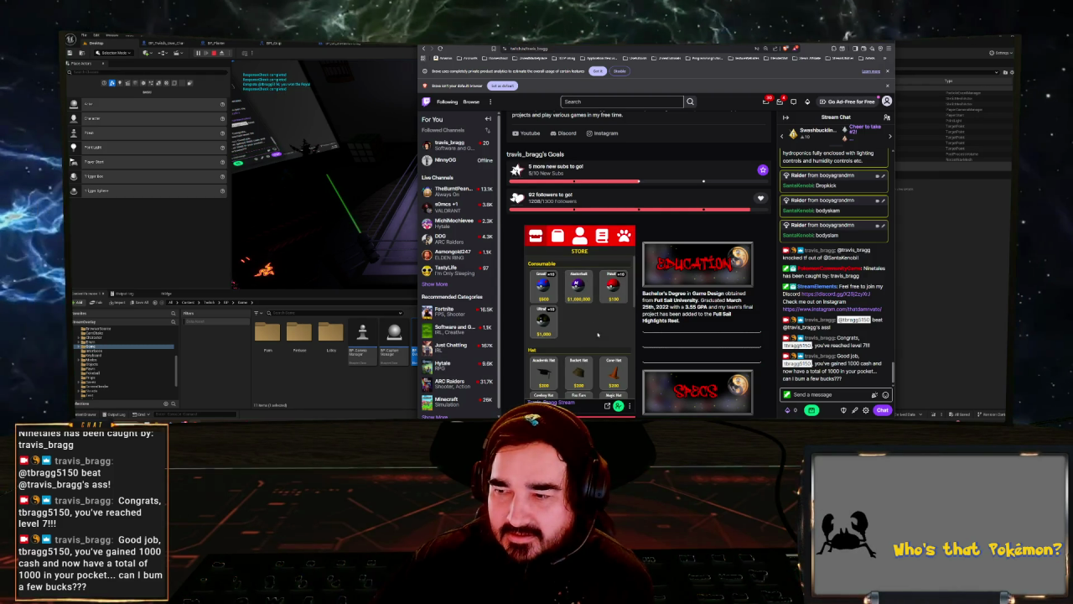
{"action": "scroll", "coordinate": [591, 313], "scroll_direction": "down", "scroll_amount": 3}
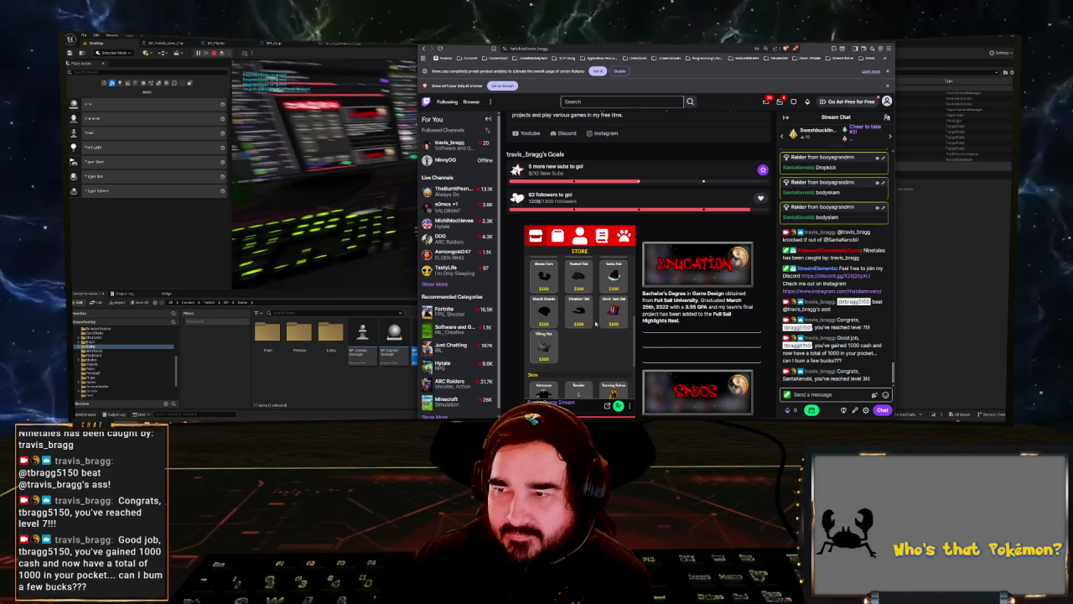
{"action": "mouse_move", "coordinate": [560, 57]}
{"action": "left_mouse_down"}
{"action": "mouse_move", "coordinate": [861, 52]}
{"action": "mouse_move", "coordinate": [919, 70]}
{"action": "left_mouse_up"}
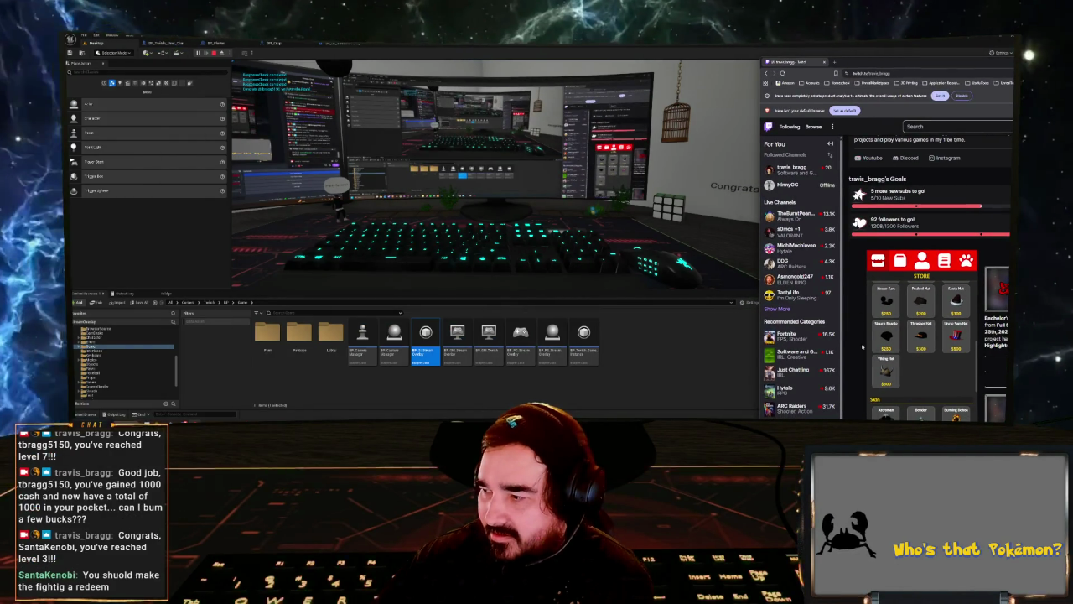
{"action": "scroll", "coordinate": [917, 366], "scroll_direction": "down", "scroll_amount": 3}
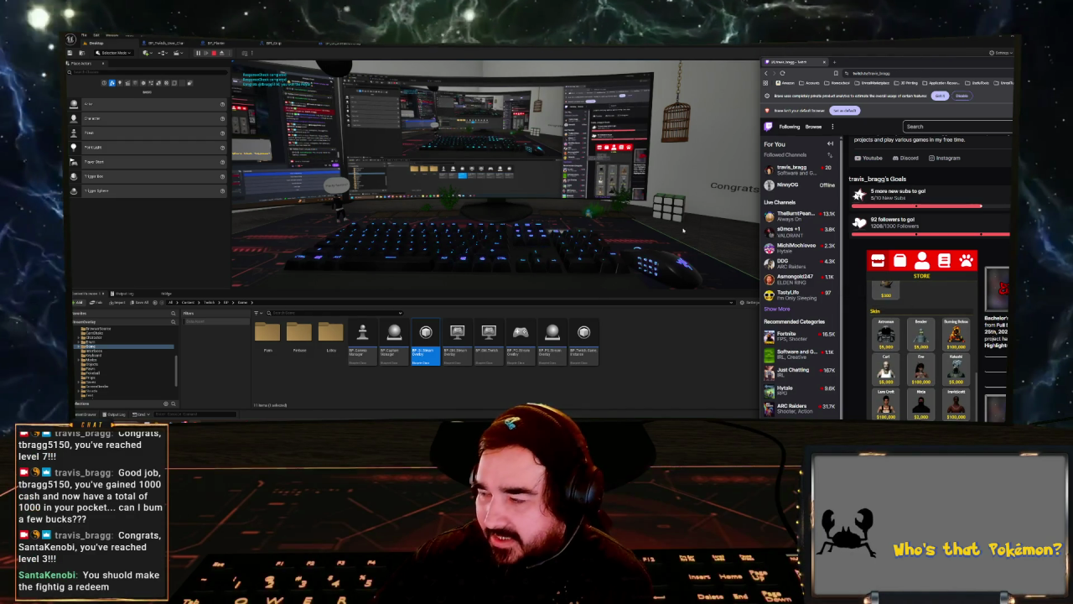
{"action": "scroll", "coordinate": [922, 335], "scroll_direction": "down", "scroll_amount": 2}
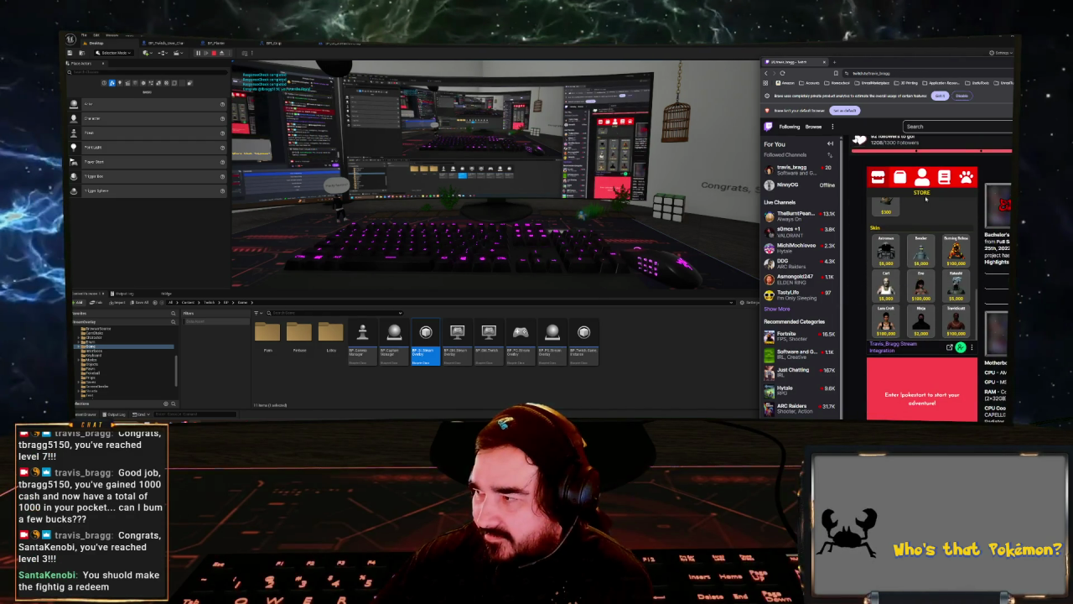
- Buy and equip the Cone Hat in the stream extension, then open a party Pokémon's stats
{"action": "left_click", "coordinate": [922, 175]}
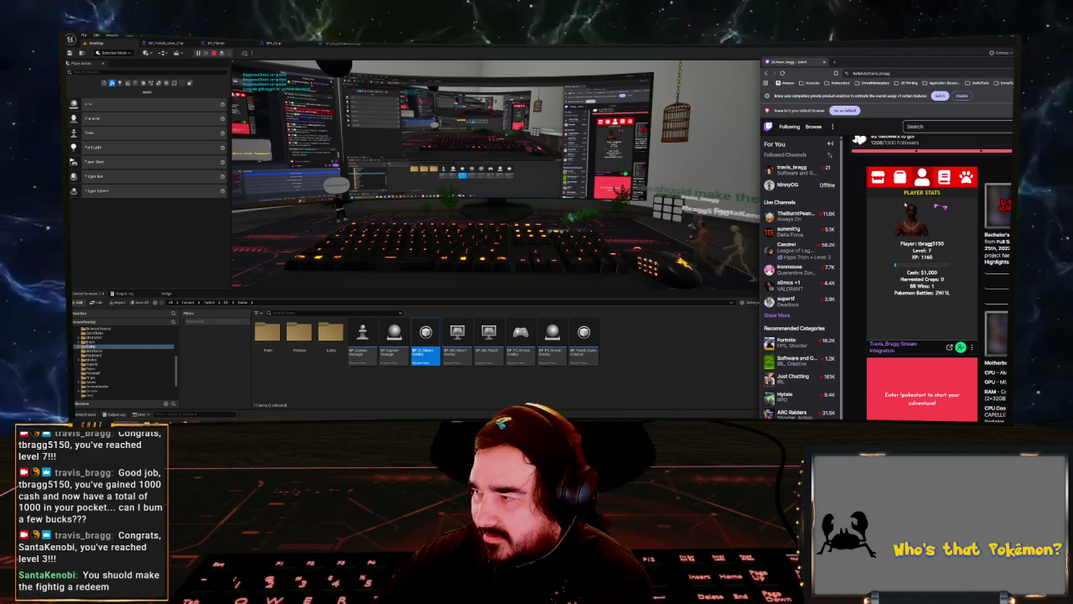
{"action": "left_click", "coordinate": [899, 176]}
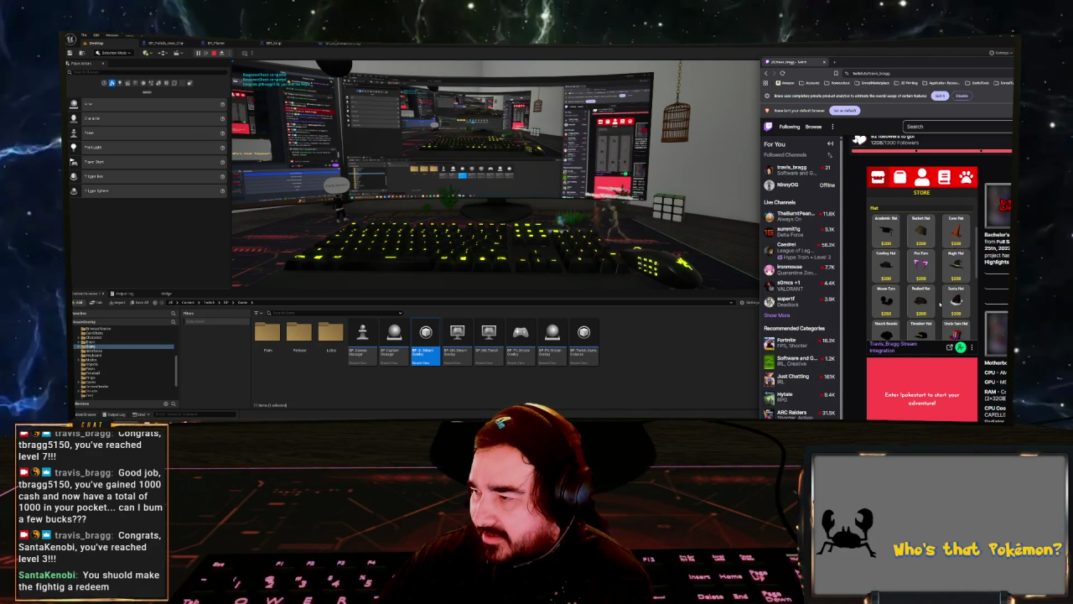
{"action": "left_click", "coordinate": [956, 231]}
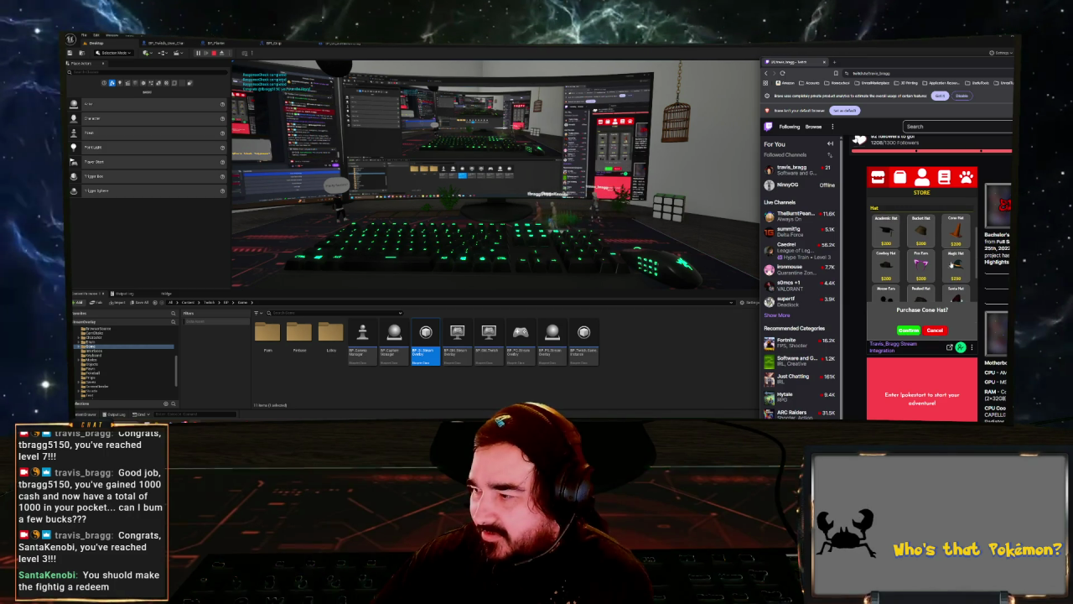
{"action": "left_click", "coordinate": [908, 331]}
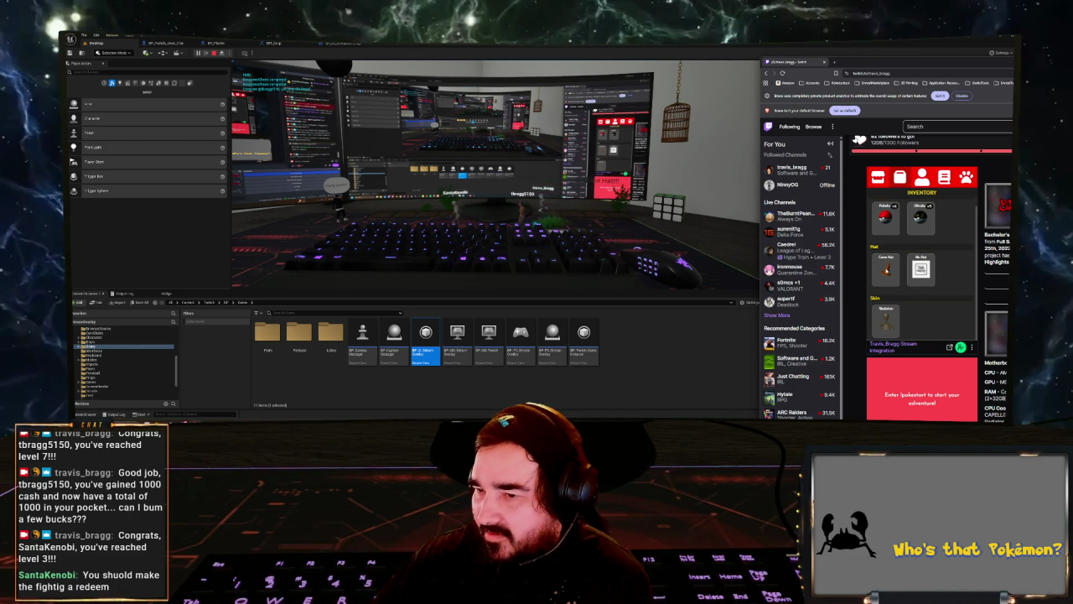
{"action": "left_click", "coordinate": [886, 269]}
{"action": "left_click", "coordinate": [887, 330]}
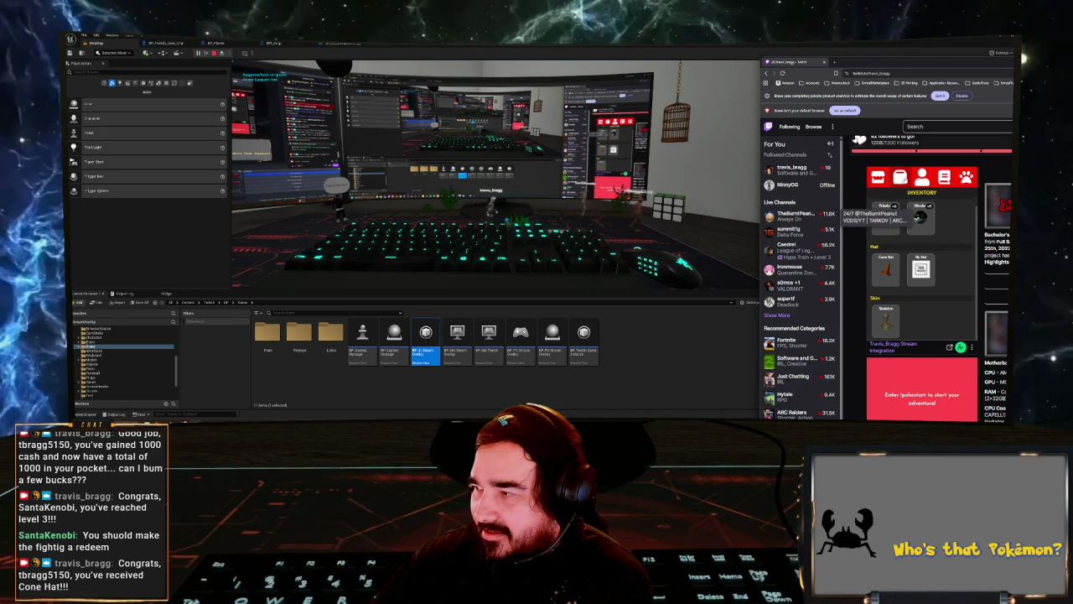
{"action": "left_click", "coordinate": [967, 177]}
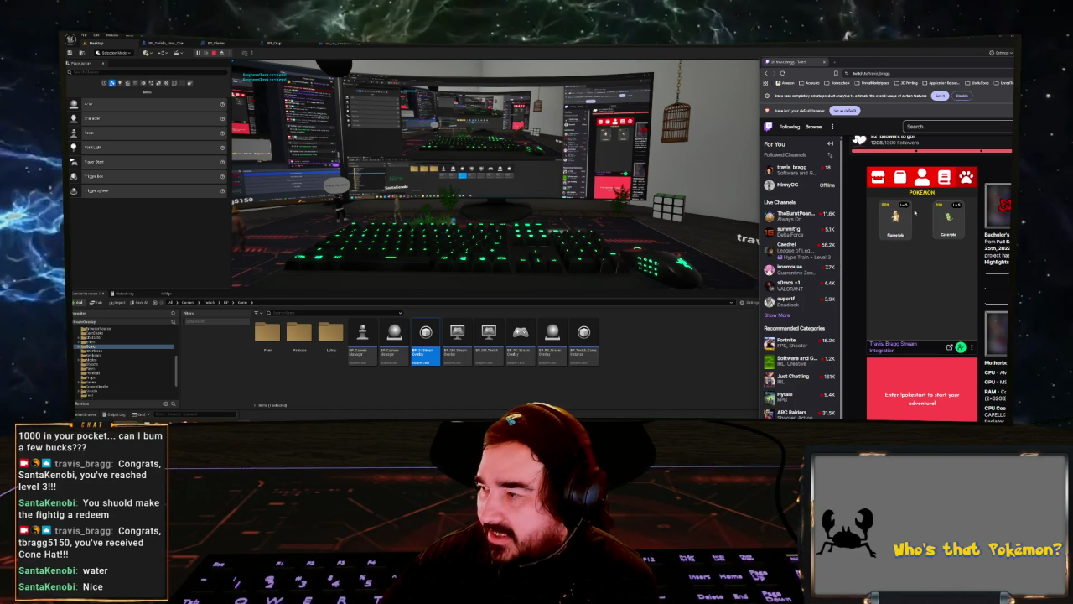
{"action": "left_click", "coordinate": [895, 216]}
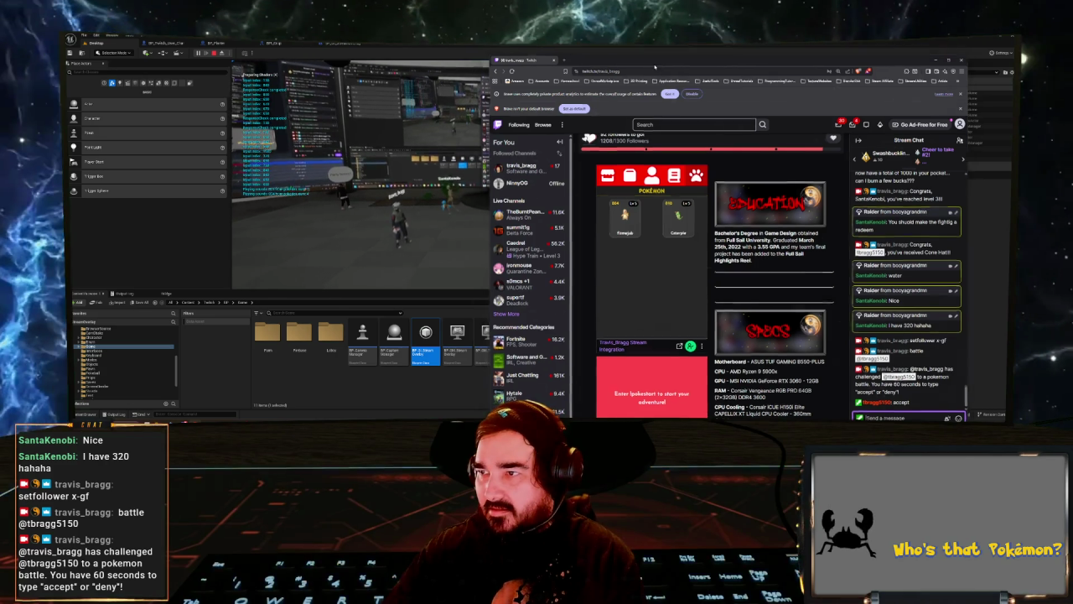
- Maximize the Twitch window, then restore it narrower on the right beside Unreal
{"action": "key", "text": "super+Up"}
{"action": "mouse_move", "coordinate": [655, 47]}
{"action": "left_mouse_down"}
{"action": "mouse_move", "coordinate": [713, 79]}
{"action": "mouse_move", "coordinate": [904, 62]}
{"action": "left_mouse_up"}
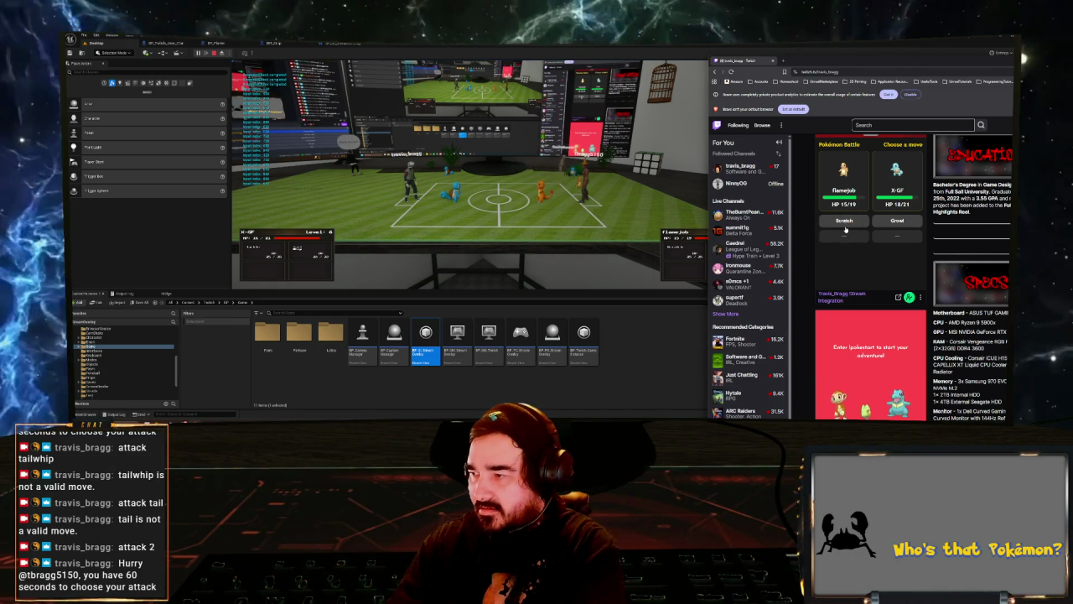
- Attack with Flamejob's Scratch on two successive turns until the battle ends
{"action": "left_click", "coordinate": [844, 223]}
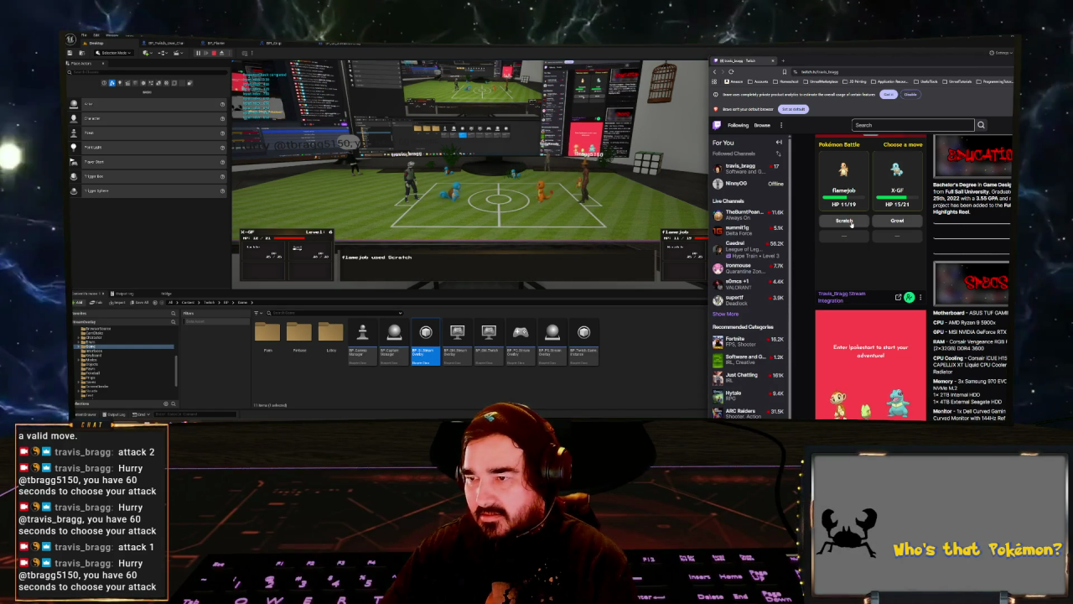
{"action": "left_click", "coordinate": [850, 221]}
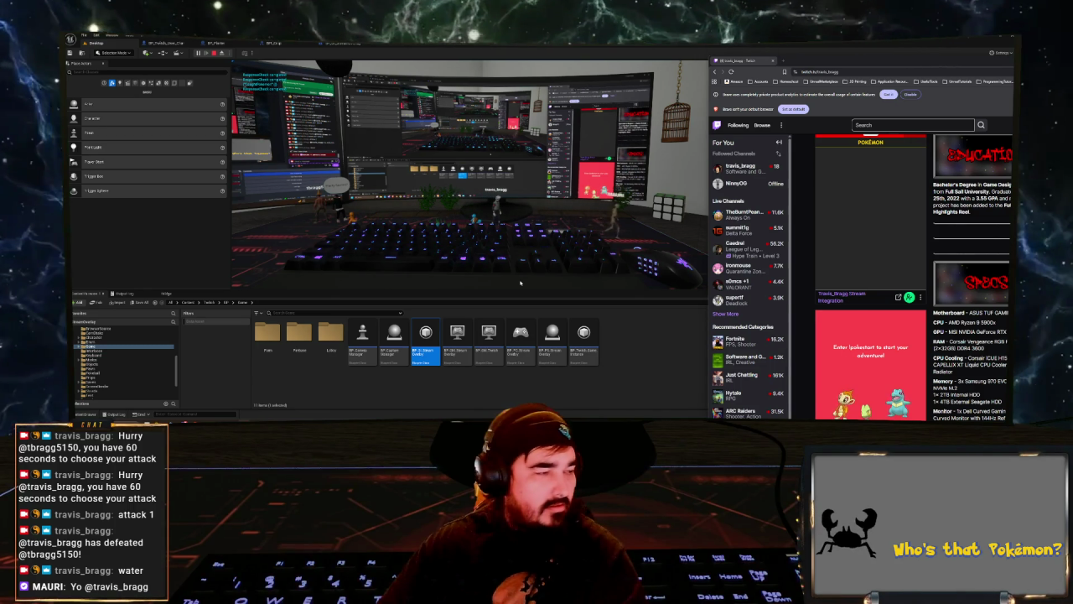
- Shift the browser slightly left, scroll the channel page up, and minimize it to reveal Unreal
{"action": "left_click_drag", "start_coordinate": [911, 63], "coordinate": [691, 65]}
{"action": "scroll", "coordinate": [598, 294], "scroll_direction": "up", "scroll_amount": 2}
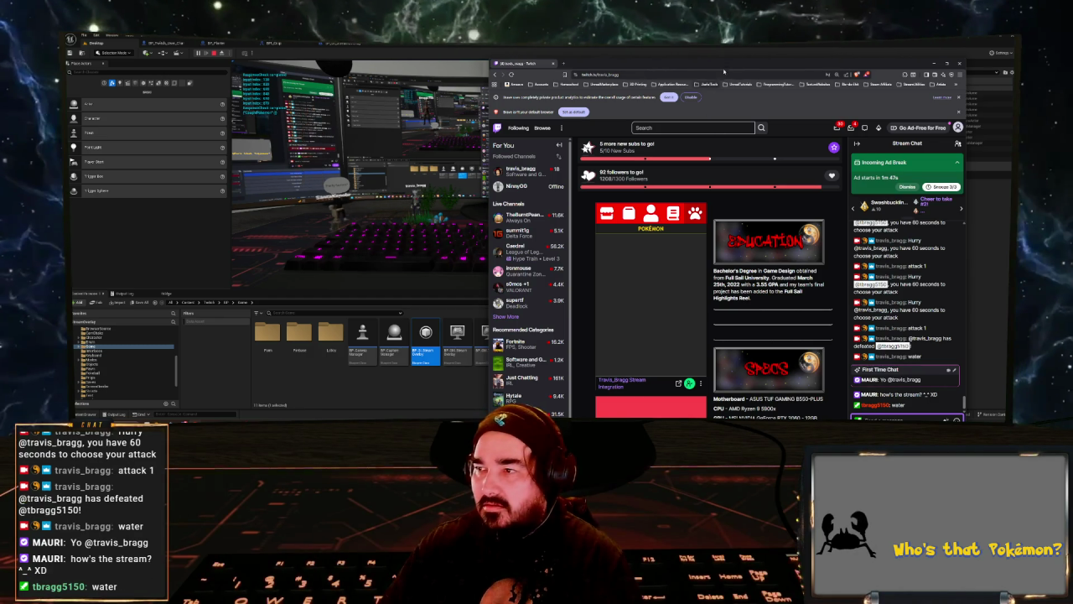
{"action": "left_click", "coordinate": [935, 63]}
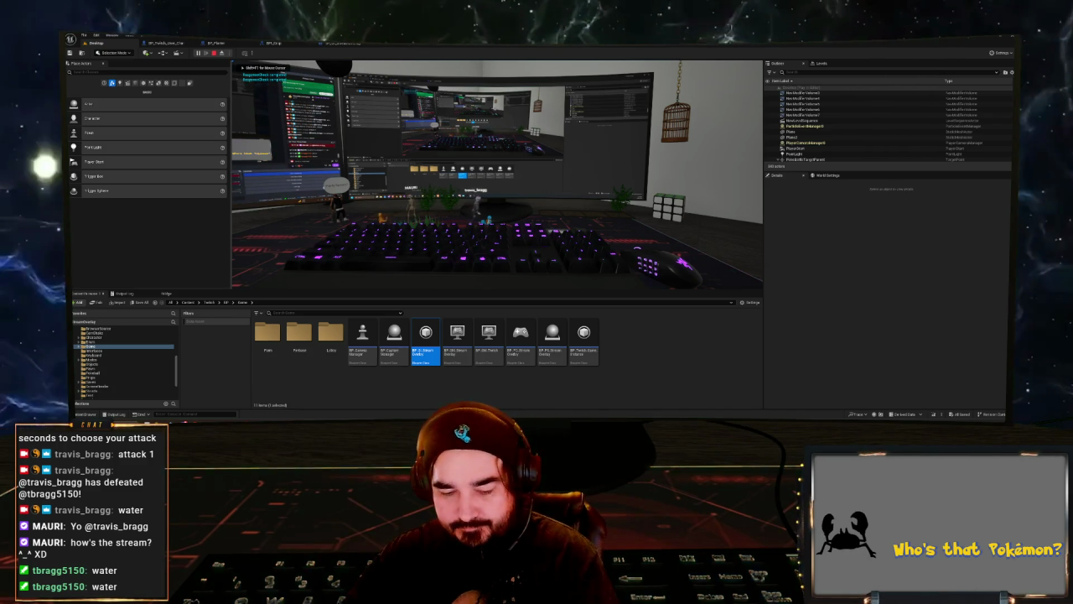
- Select a planter actor, review its Details panel, and open the BP_Planter Event Graph
{"action": "left_click", "coordinate": [662, 228]}
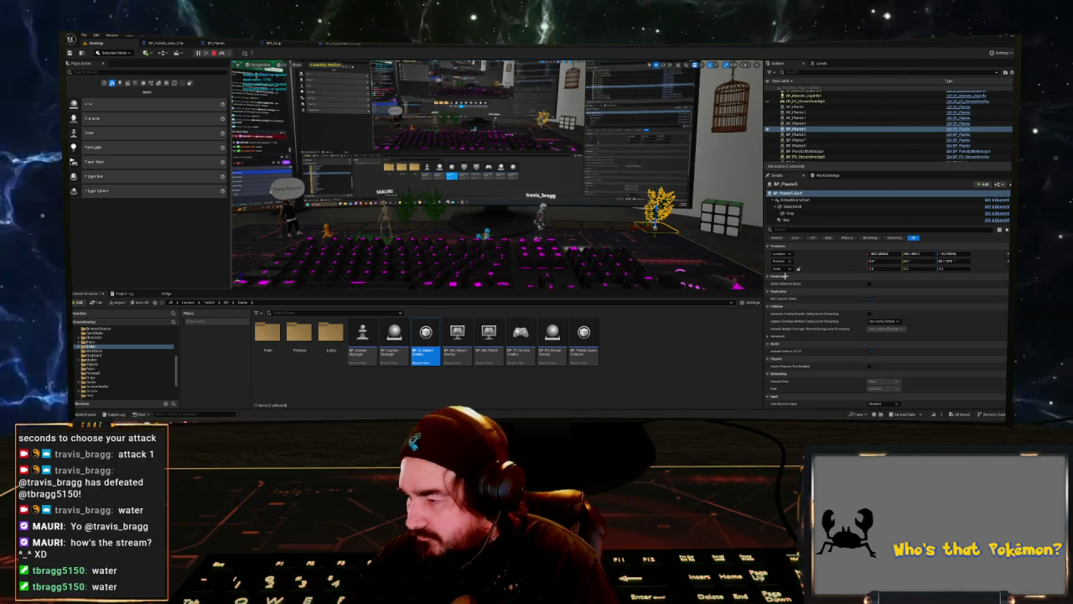
{"action": "scroll", "coordinate": [831, 333], "scroll_direction": "down", "scroll_amount": 2}
{"action": "scroll", "coordinate": [831, 333], "scroll_direction": "down", "scroll_amount": 3}
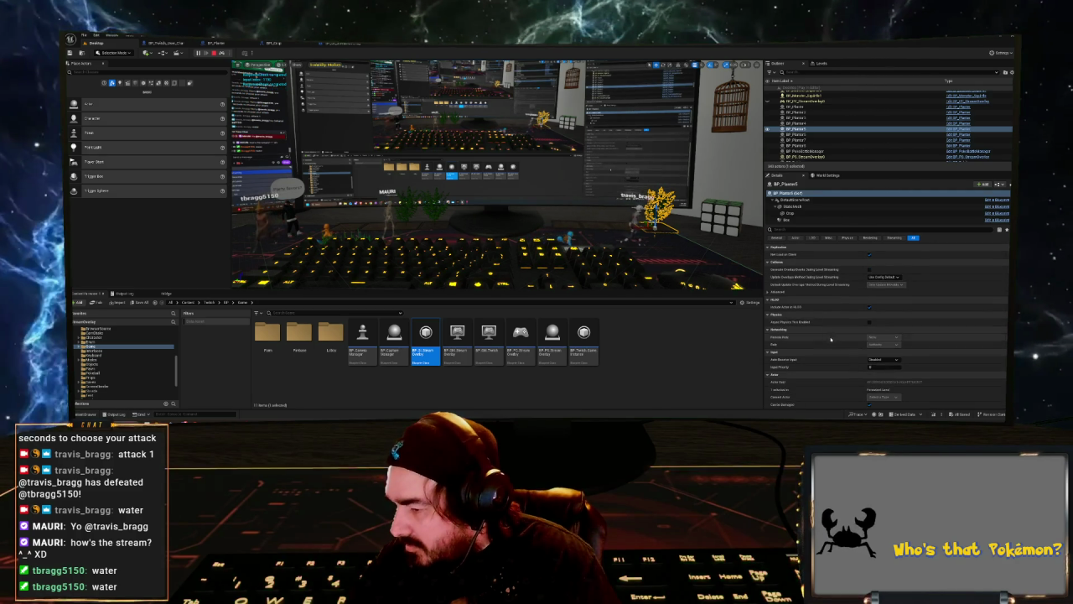
{"action": "scroll", "coordinate": [831, 341], "scroll_direction": "up", "scroll_amount": 5}
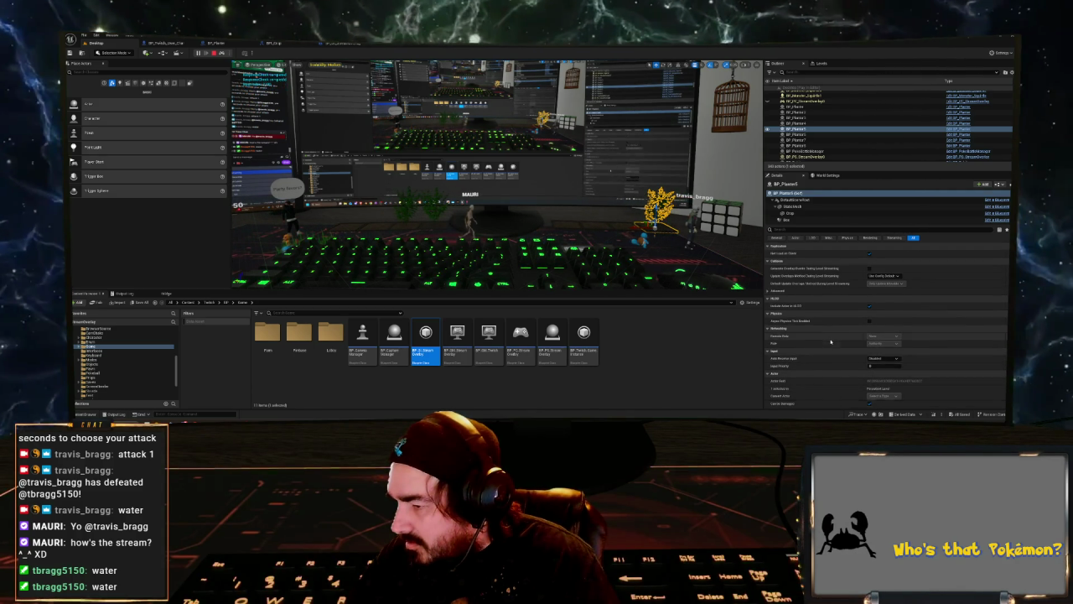
{"action": "scroll", "coordinate": [831, 341], "scroll_direction": "up", "scroll_amount": 1}
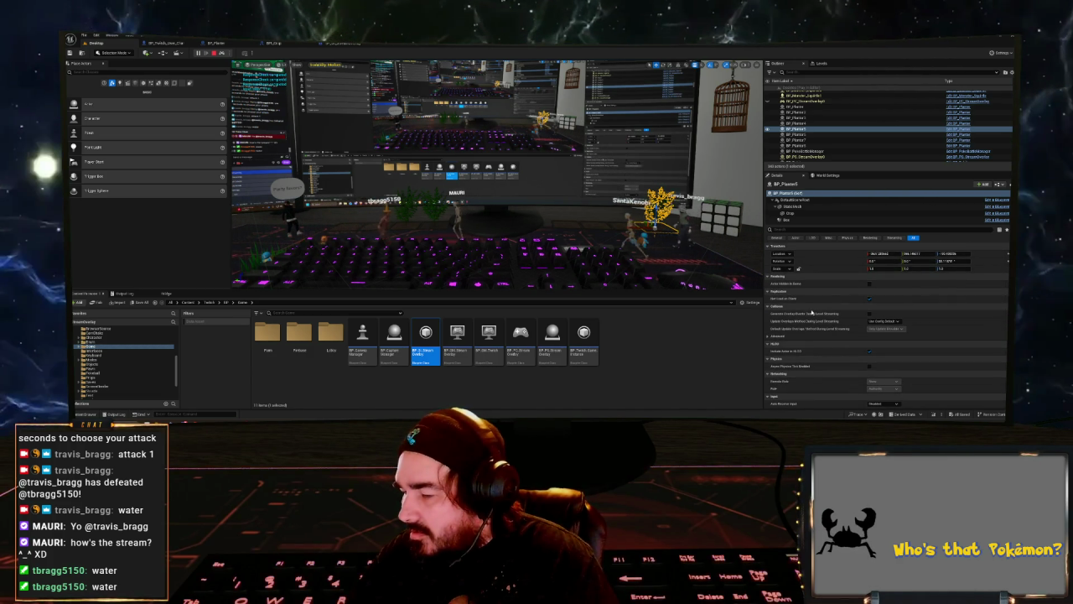
{"action": "left_click", "coordinate": [214, 43]}
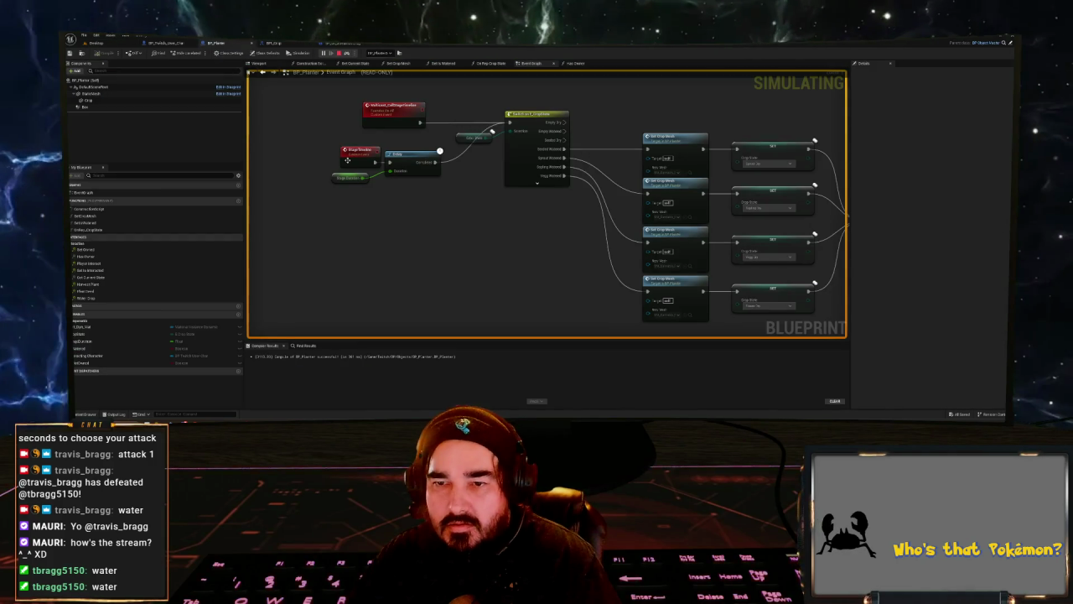
{"action": "left_click", "coordinate": [377, 52]}
{"action": "left_click", "coordinate": [403, 72]}
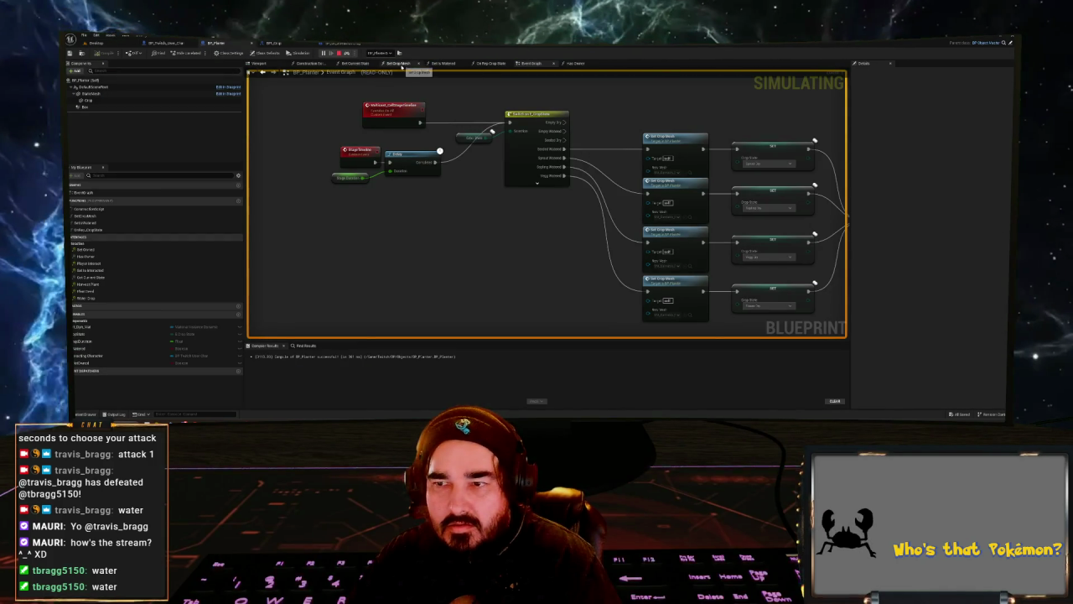
{"action": "scroll", "coordinate": [352, 143], "scroll_direction": "down", "scroll_amount": 3}
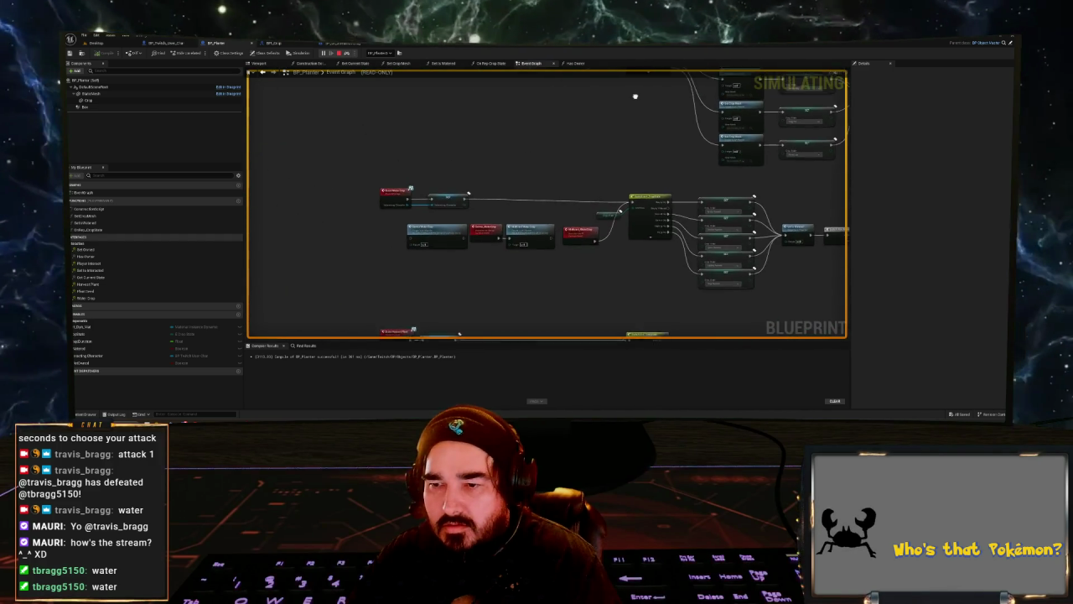
{"action": "left_click_drag", "start_coordinate": [621, 326], "coordinate": [255, 333]}
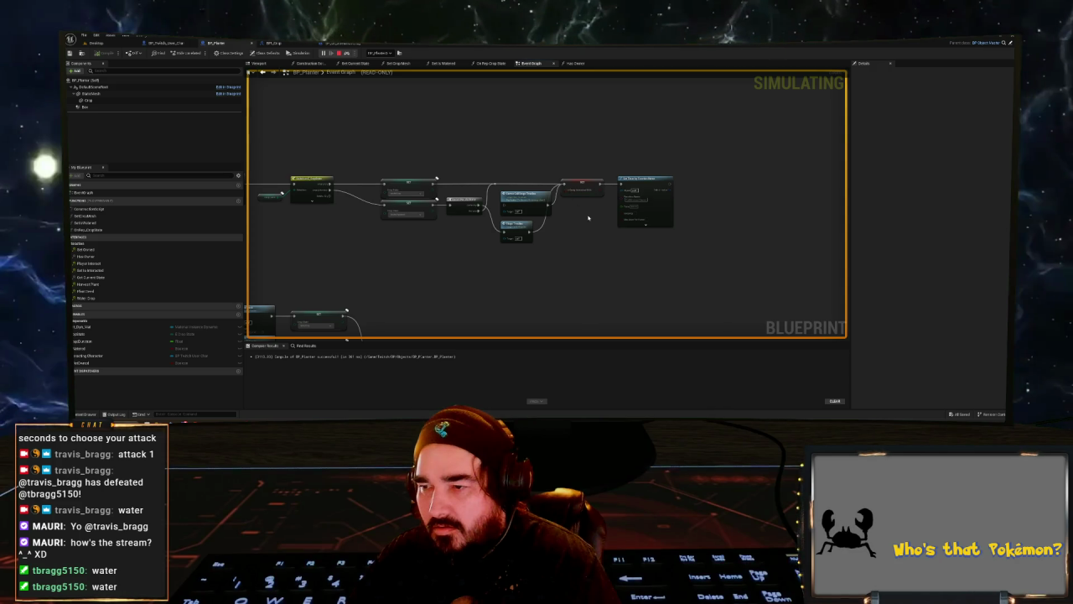
{"action": "mouse_move", "coordinate": [480, 149]}
{"action": "left_mouse_down"}
{"action": "mouse_move", "coordinate": [523, 120]}
{"action": "mouse_move", "coordinate": [781, 177]}
{"action": "left_mouse_up"}
{"action": "scroll", "coordinate": [602, 244], "scroll_direction": "down", "scroll_amount": 6}
{"action": "mouse_move", "coordinate": [602, 244]}
{"action": "left_mouse_down"}
{"action": "mouse_move", "coordinate": [565, 150]}
{"action": "mouse_move", "coordinate": [522, 170]}
{"action": "mouse_move", "coordinate": [492, 96]}
{"action": "left_mouse_up"}
{"action": "scroll", "coordinate": [459, 168], "scroll_direction": "up", "scroll_amount": 5}
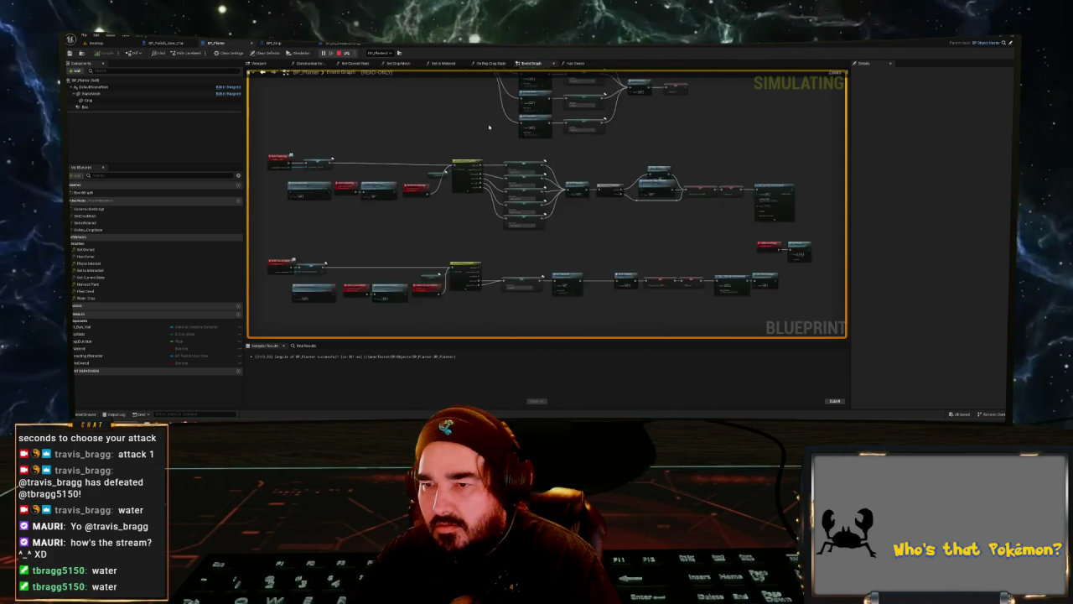
{"action": "mouse_move", "coordinate": [460, 168]}
{"action": "left_mouse_down"}
{"action": "mouse_move", "coordinate": [716, 194]}
{"action": "mouse_move", "coordinate": [716, 122]}
{"action": "mouse_move", "coordinate": [508, 132]}
{"action": "mouse_move", "coordinate": [285, 124]}
{"action": "left_mouse_up"}
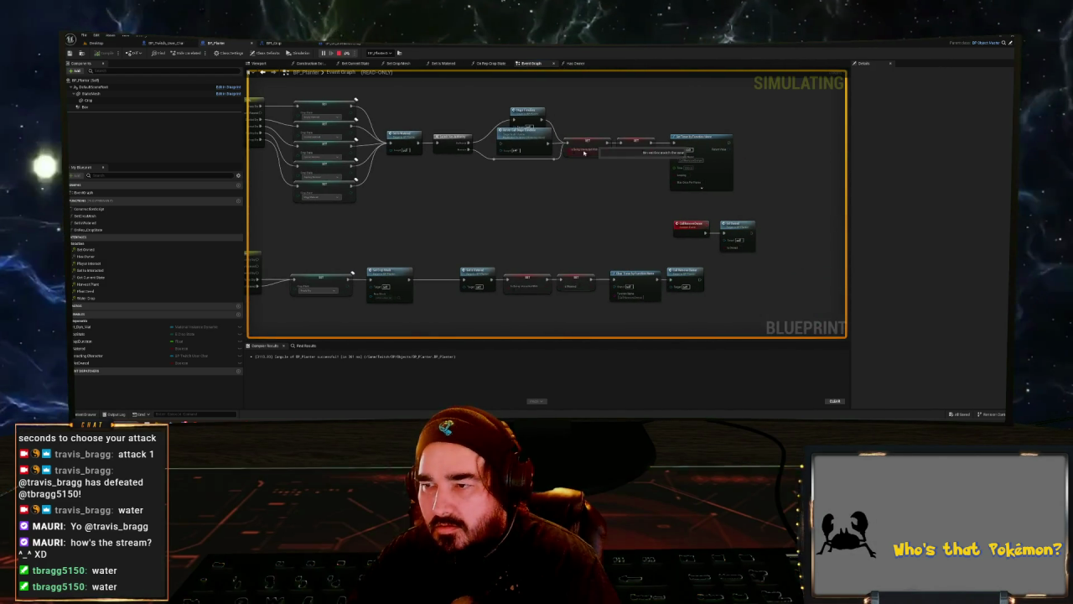
{"action": "left_click_drag", "start_coordinate": [607, 149], "coordinate": [672, 183]}
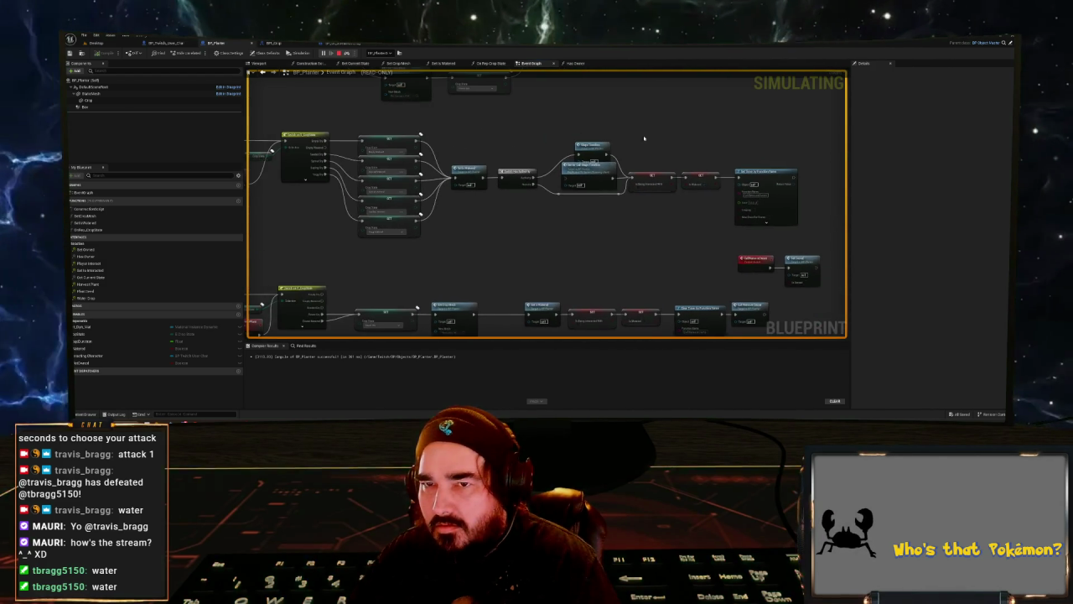
{"action": "left_click", "coordinate": [378, 53]}
{"action": "left_click", "coordinate": [379, 53]}
{"action": "left_click", "coordinate": [379, 53]}
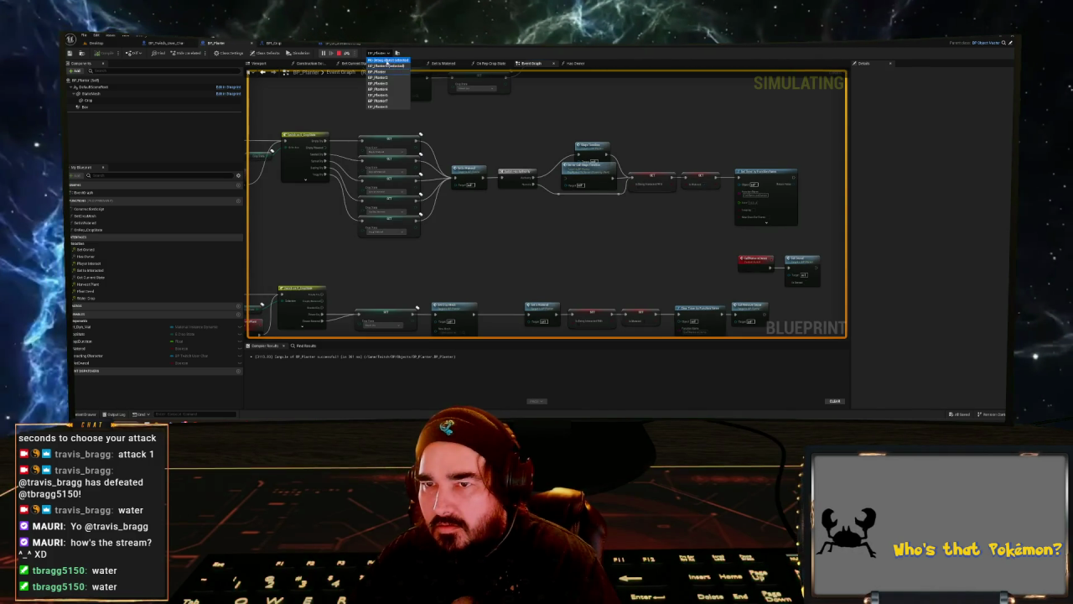
{"action": "left_click", "coordinate": [390, 67]}
{"action": "mouse_move", "coordinate": [680, 186]}
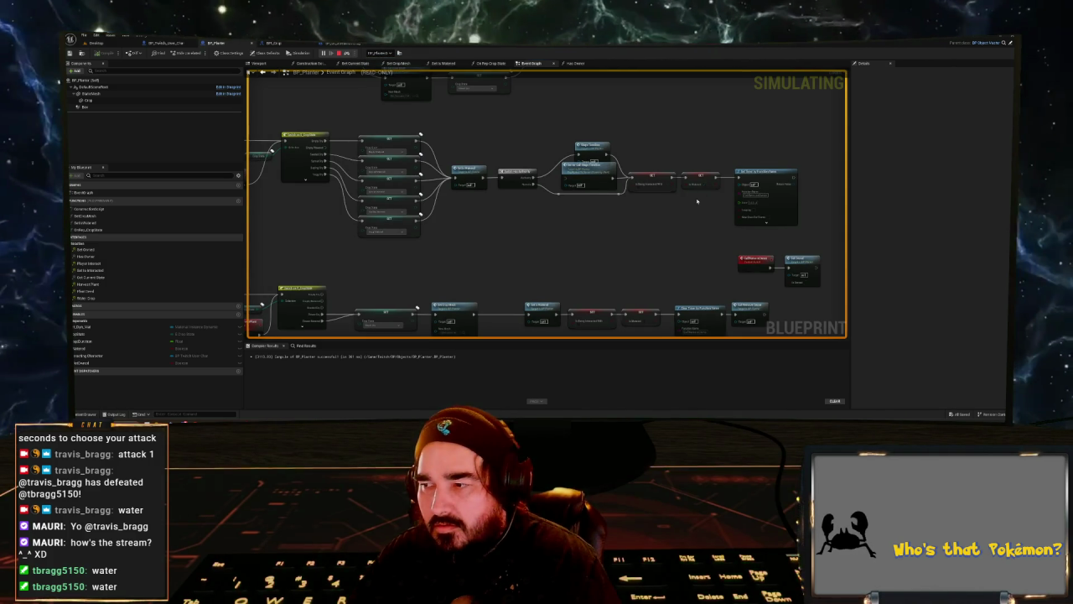
{"action": "mouse_move", "coordinate": [335, 122]}
{"action": "left_mouse_down"}
{"action": "mouse_move", "coordinate": [718, 145]}
{"action": "mouse_move", "coordinate": [570, 116]}
{"action": "mouse_move", "coordinate": [484, 166]}
{"action": "mouse_move", "coordinate": [559, 319]}
{"action": "left_mouse_up"}
{"action": "scroll", "coordinate": [484, 166], "scroll_direction": "down", "scroll_amount": 3}
{"action": "scroll", "coordinate": [559, 318], "scroll_direction": "up", "scroll_amount": 6}
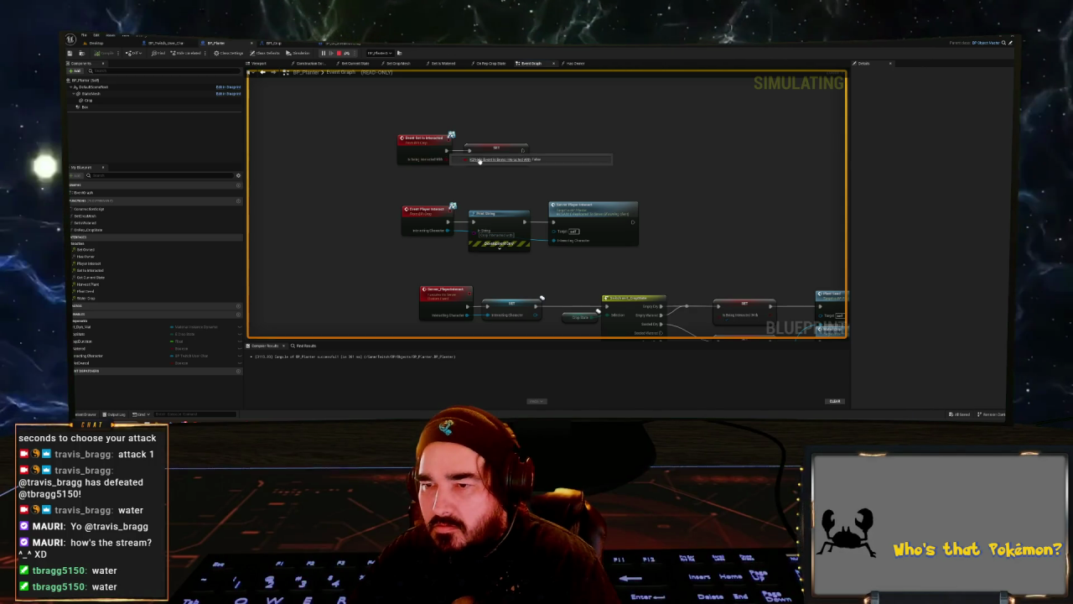
{"action": "scroll", "coordinate": [474, 193], "scroll_direction": "down", "scroll_amount": 5}
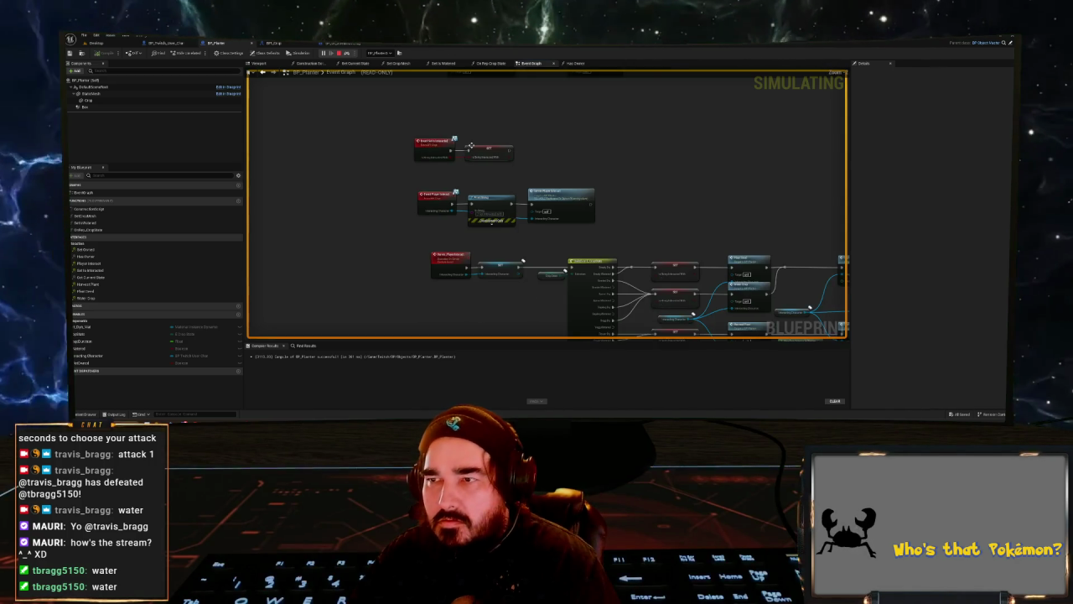
{"action": "mouse_move", "coordinate": [517, 188]}
{"action": "left_mouse_down"}
{"action": "mouse_move", "coordinate": [430, 259]}
{"action": "mouse_move", "coordinate": [418, 292]}
{"action": "left_mouse_up"}
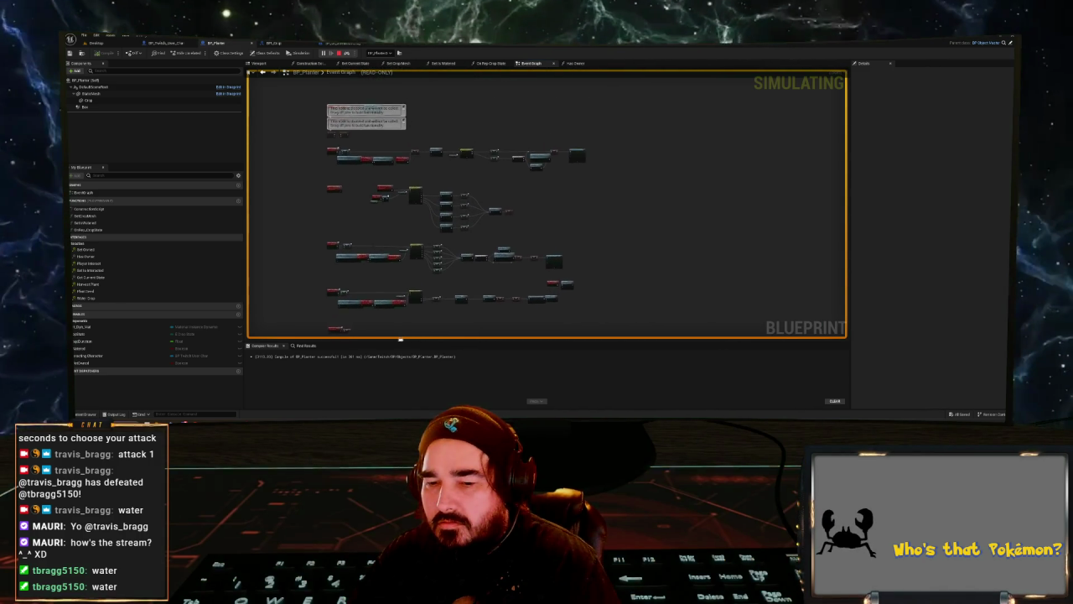
{"action": "scroll", "coordinate": [450, 311], "scroll_direction": "up", "scroll_amount": 5}
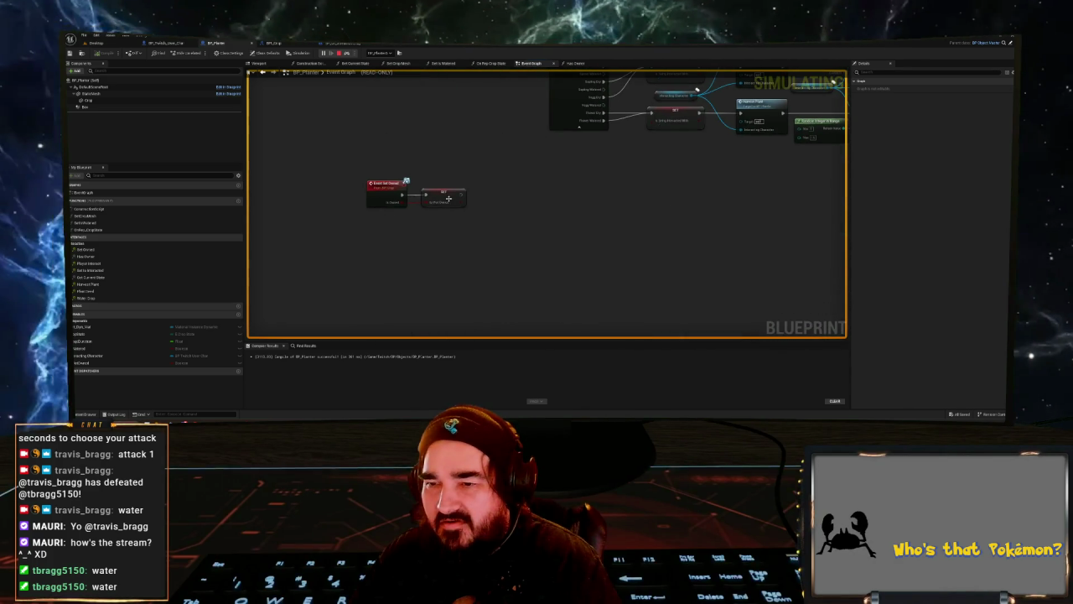
- Stop the simulation and add a Get Interacting Character node to the BP_Planter graph
{"action": "key", "text": "Escape"}
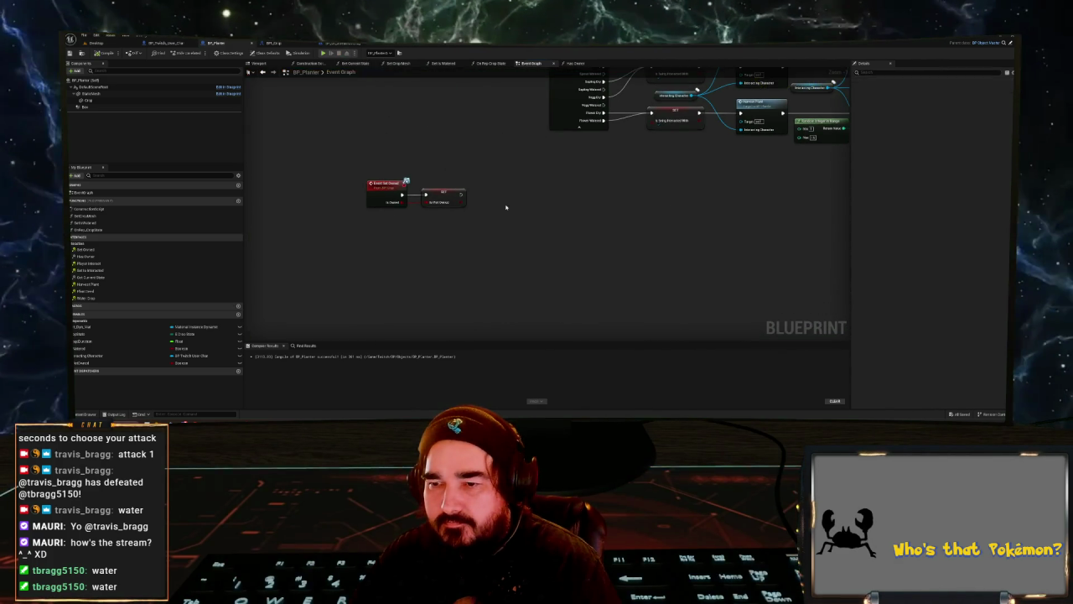
{"action": "right_click", "coordinate": [498, 201]}
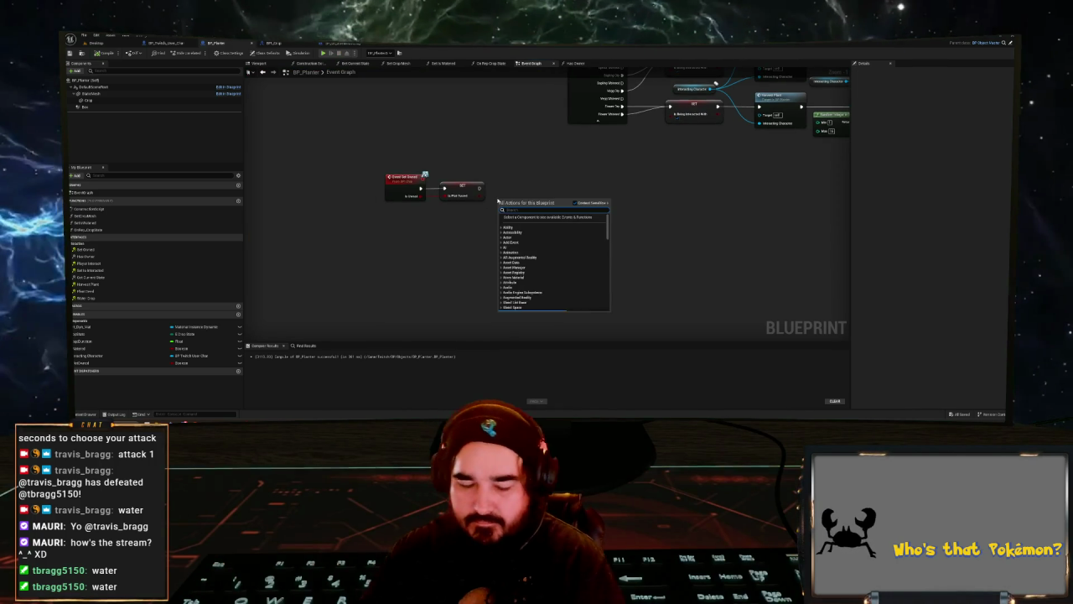
{"action": "type", "text": "interacting"}
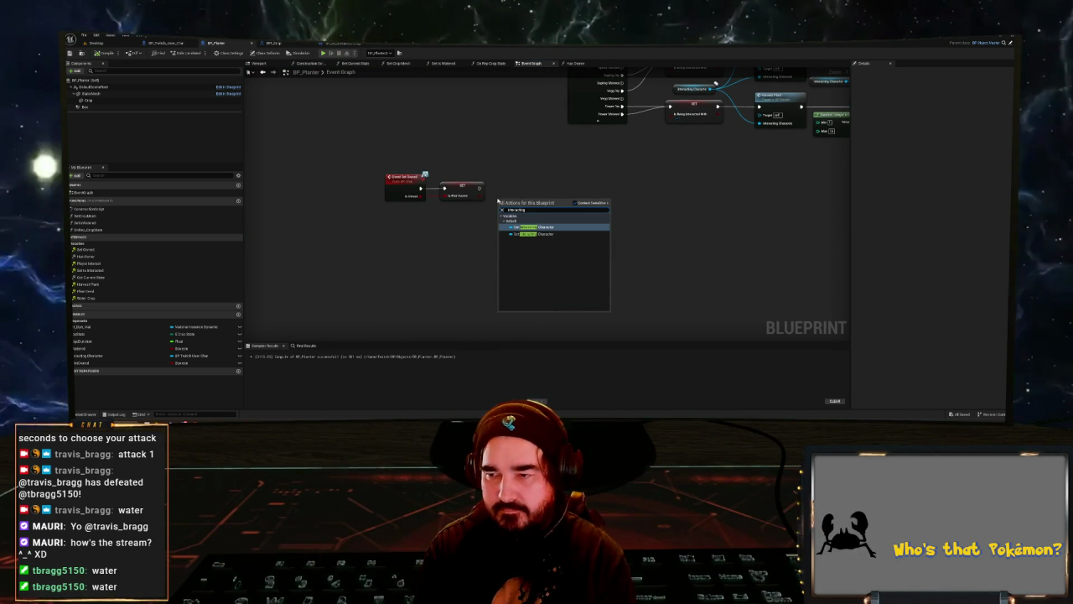
{"action": "key", "text": "Return"}
- Add a SET node fed by Interacting Character via 'set curre', align it, and compile
{"action": "left_click_drag", "start_coordinate": [534, 201], "coordinate": [546, 202]}
{"action": "type", "text": "set"}
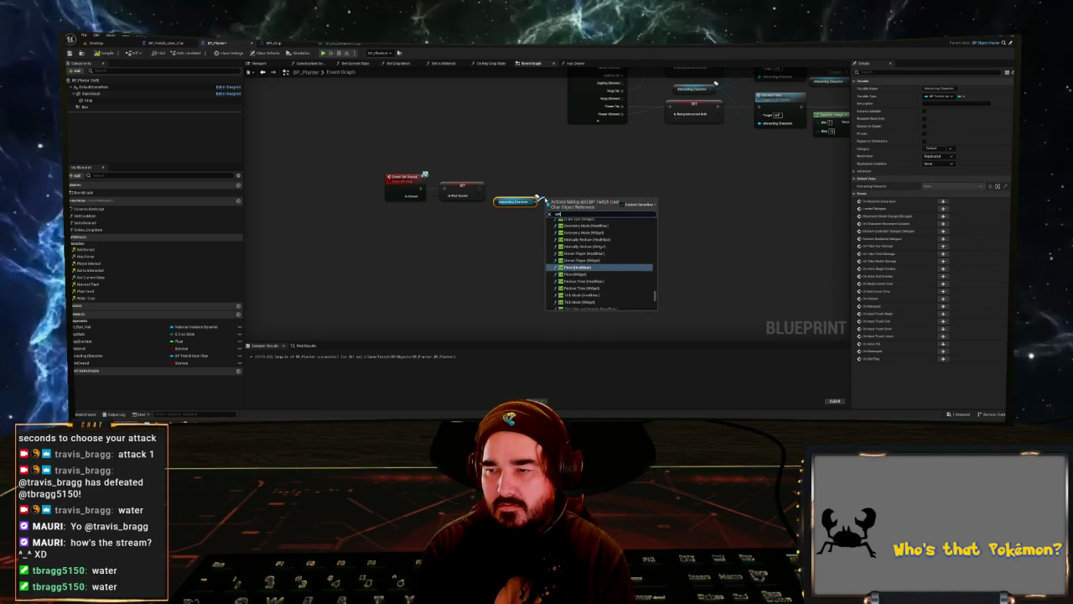
{"action": "type", "text": " curre"}
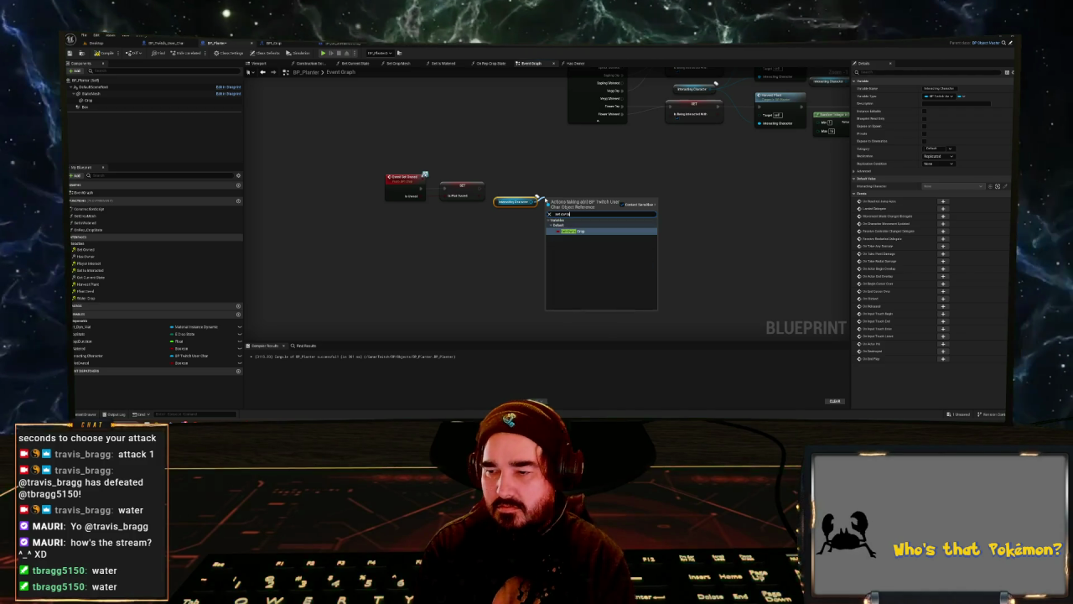
{"action": "key", "text": "Return"}
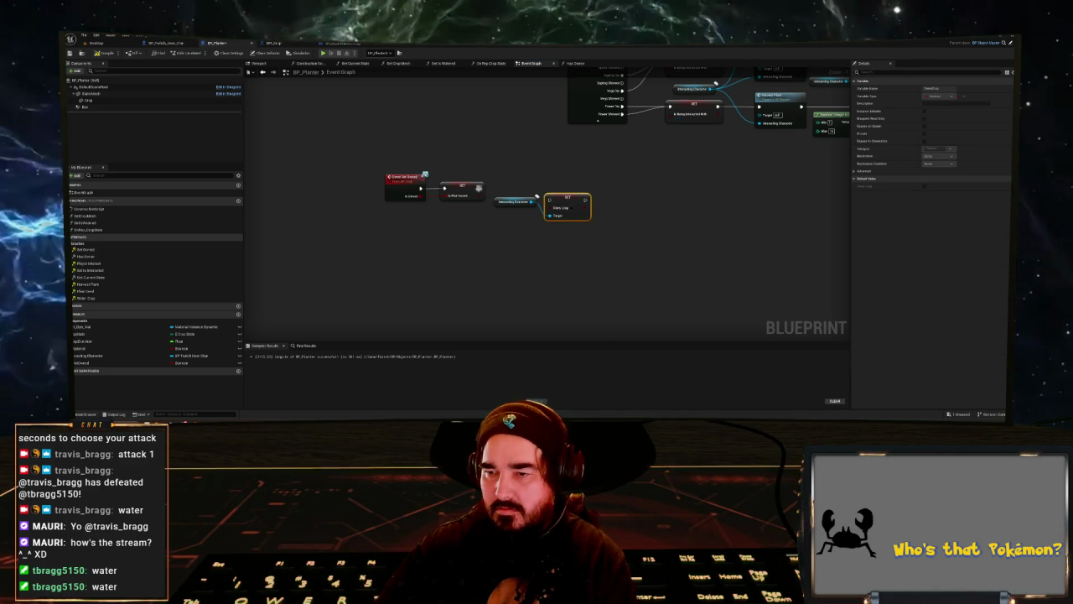
{"action": "left_click_drag", "start_coordinate": [551, 200], "coordinate": [551, 187]}
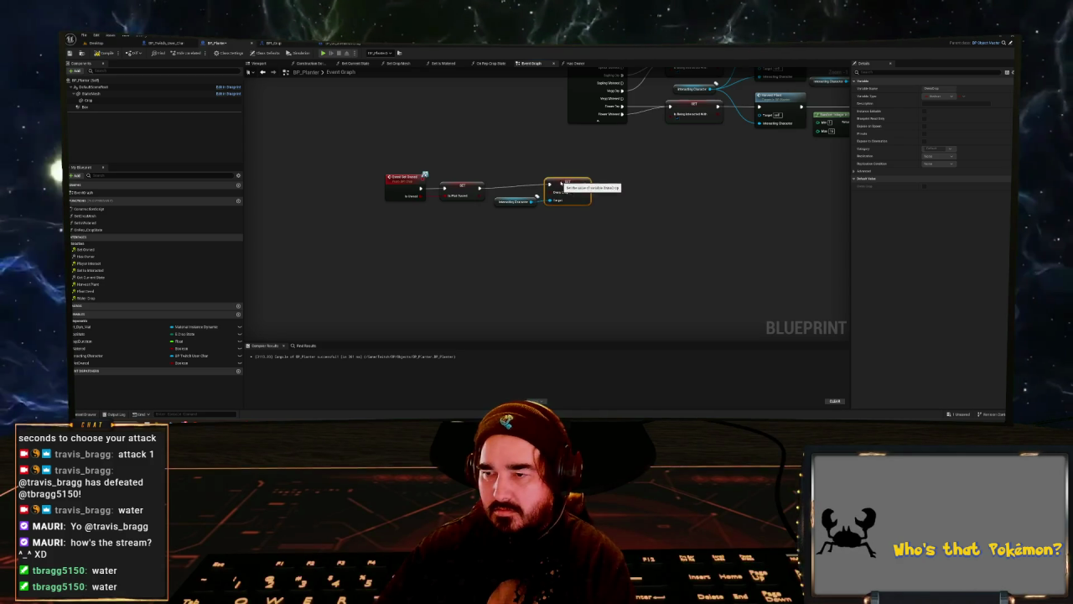
{"action": "left_click", "coordinate": [105, 53]}
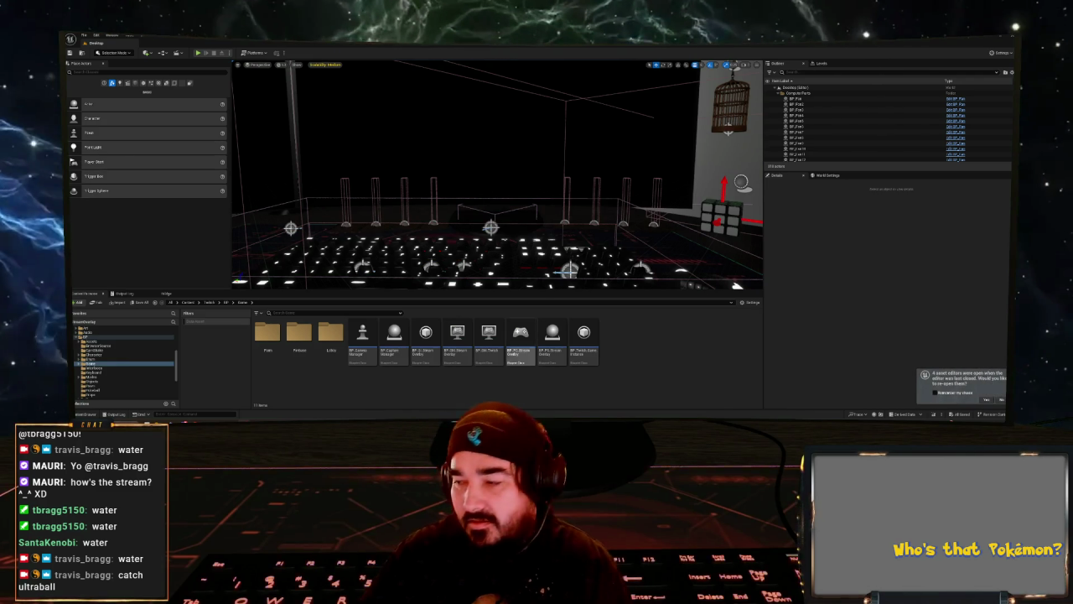
- Reopen the asset editors and promote the BP_Planter timer's Time pin to a new float variable
{"action": "left_click", "coordinate": [986, 399]}
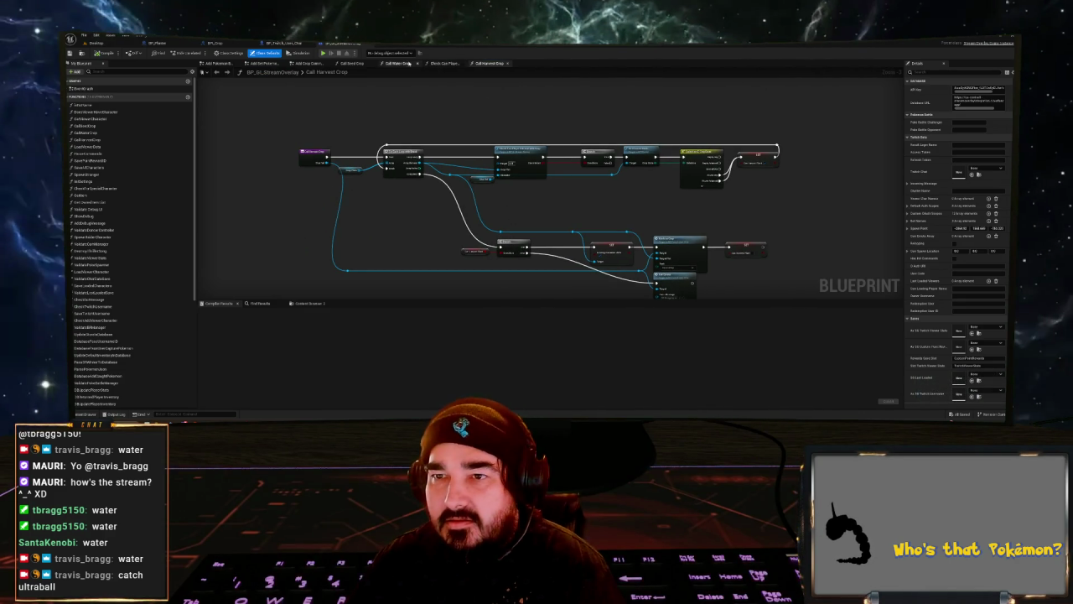
{"action": "left_click", "coordinate": [176, 43]}
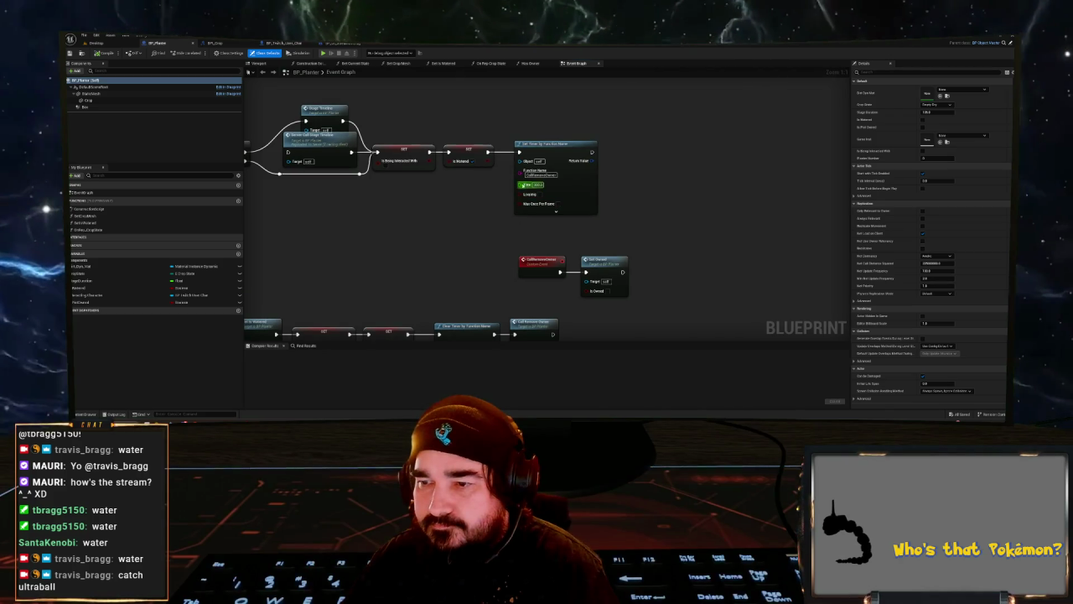
{"action": "right_click", "coordinate": [523, 185]}
{"action": "left_click", "coordinate": [543, 202]}
{"action": "type", "text": "RemoveCheckTimeout"}
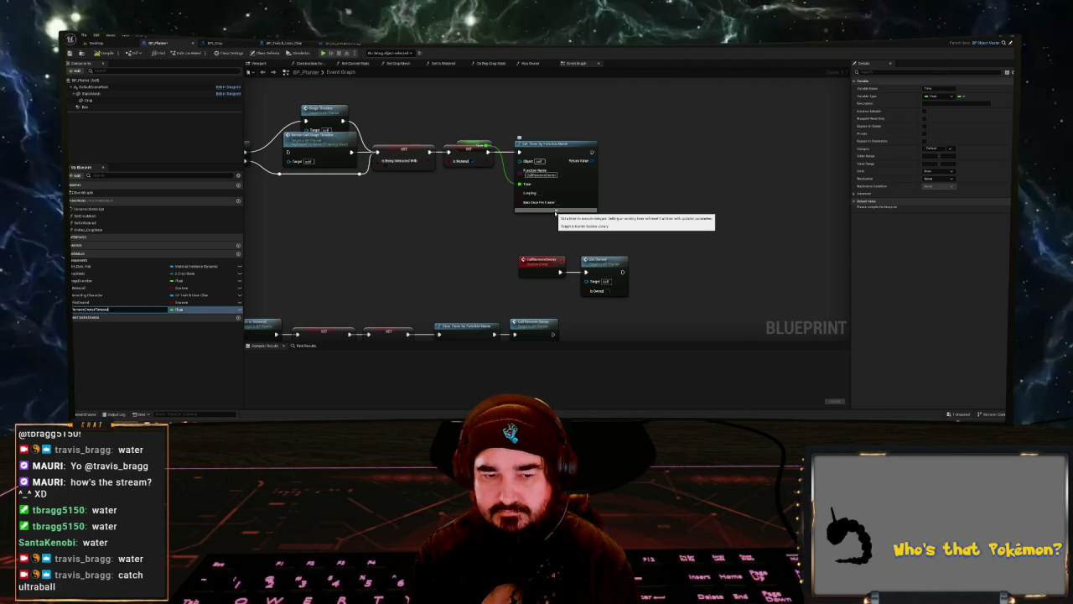
{"action": "key", "text": "Return"}
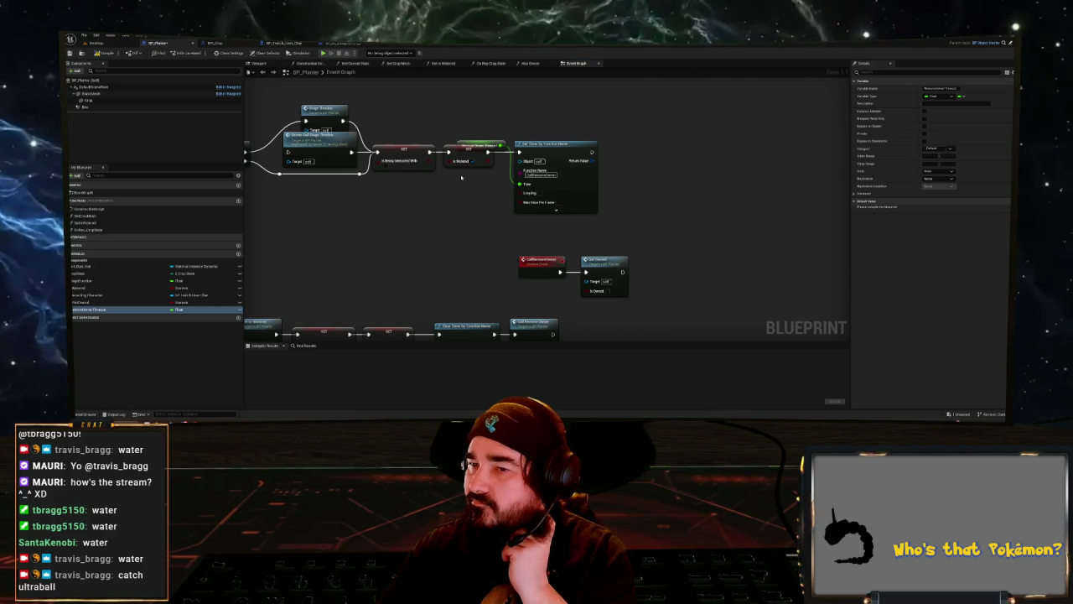
- Compile BP_Planter and wire the Remove Owner Timeout getter into the timer's Time input
{"action": "left_click", "coordinate": [96, 53]}
{"action": "left_click_drag", "start_coordinate": [466, 145], "coordinate": [447, 206]}
{"action": "scroll", "coordinate": [447, 207], "scroll_direction": "down", "scroll_amount": 3}
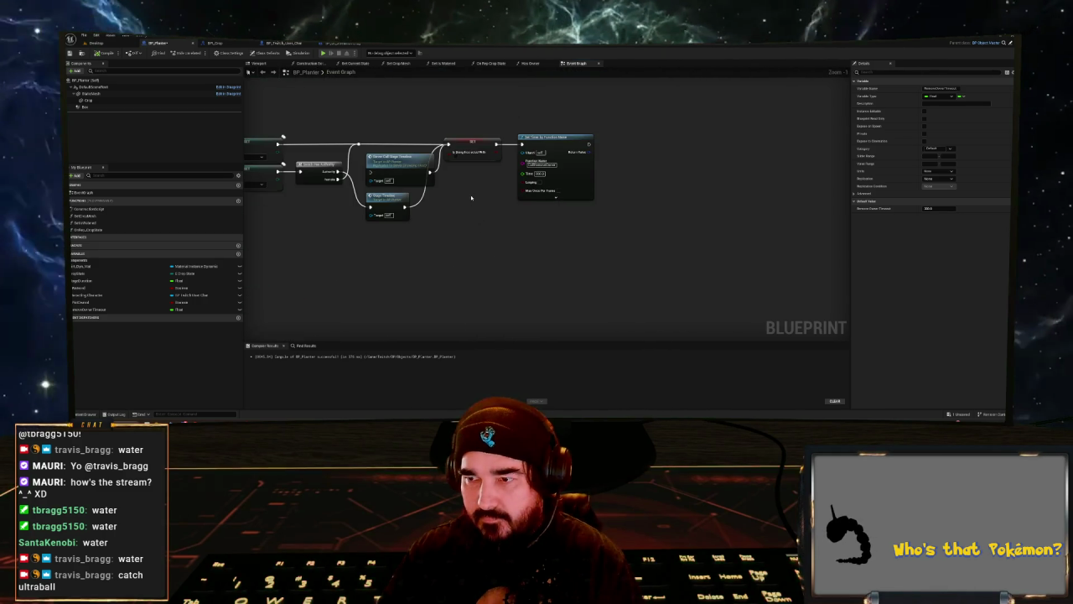
{"action": "scroll", "coordinate": [472, 176], "scroll_direction": "up", "scroll_amount": 2}
{"action": "left_click", "coordinate": [472, 176]}
{"action": "left_click_drag", "start_coordinate": [513, 177], "coordinate": [522, 172]}
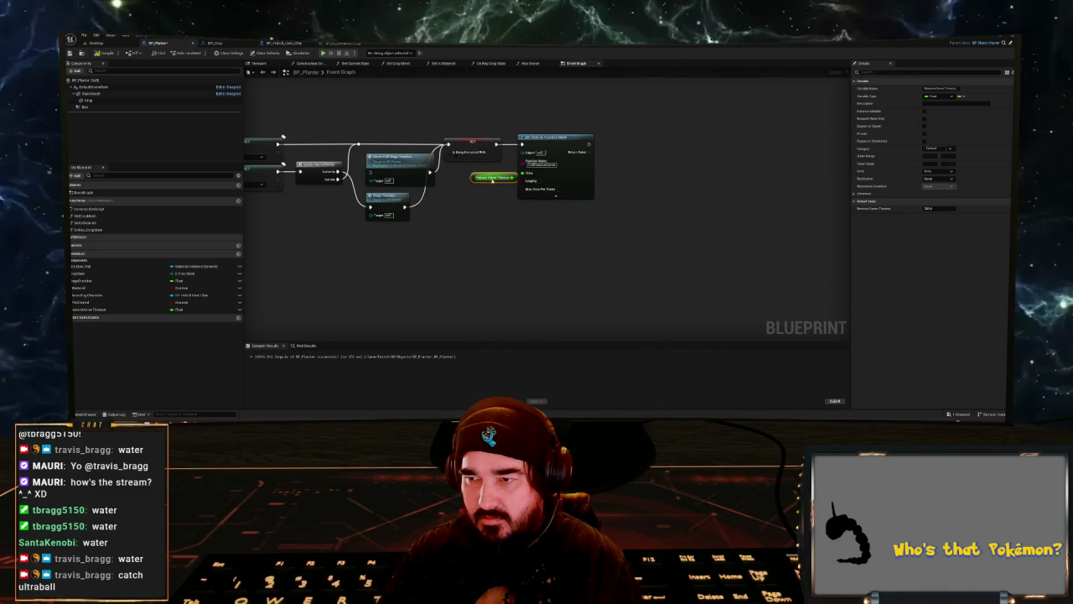
{"action": "scroll", "coordinate": [486, 174], "scroll_direction": "down", "scroll_amount": 5}
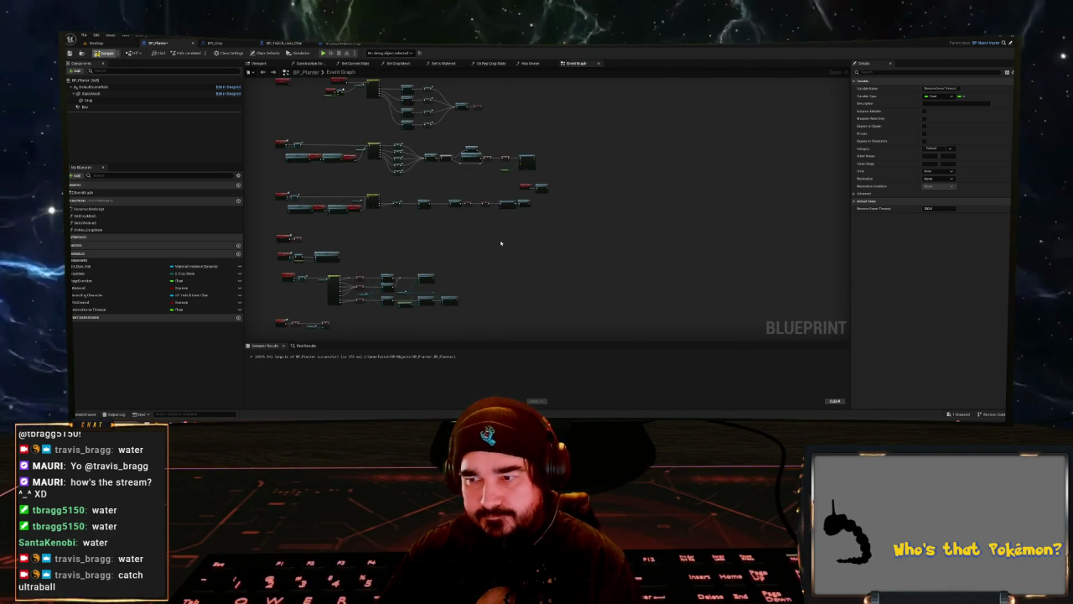
{"action": "scroll", "coordinate": [501, 243], "scroll_direction": "up", "scroll_amount": 5}
- Connect Stage Duration to the crop stage Delay's Duration input and go back to the level
{"action": "mouse_move", "coordinate": [594, 187]}
{"action": "left_mouse_down"}
{"action": "mouse_move", "coordinate": [544, 204]}
{"action": "mouse_move", "coordinate": [575, 244]}
{"action": "mouse_move", "coordinate": [552, 297]}
{"action": "mouse_move", "coordinate": [418, 227]}
{"action": "left_mouse_up"}
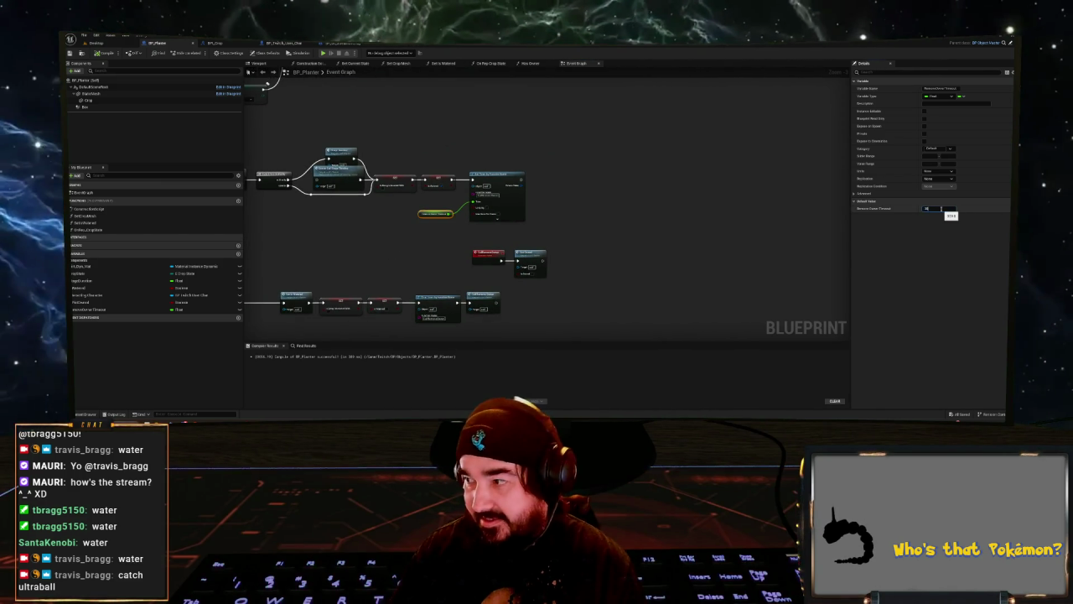
{"action": "mouse_move", "coordinate": [500, 309]}
{"action": "left_mouse_down"}
{"action": "mouse_move", "coordinate": [576, 310]}
{"action": "mouse_move", "coordinate": [660, 285]}
{"action": "mouse_move", "coordinate": [696, 260]}
{"action": "mouse_move", "coordinate": [780, 245]}
{"action": "mouse_move", "coordinate": [555, 230]}
{"action": "left_mouse_up"}
{"action": "scroll", "coordinate": [639, 247], "scroll_direction": "down", "scroll_amount": 4}
{"action": "scroll", "coordinate": [674, 248], "scroll_direction": "up", "scroll_amount": 1}
{"action": "mouse_move", "coordinate": [674, 248]}
{"action": "left_mouse_down"}
{"action": "mouse_move", "coordinate": [637, 218]}
{"action": "mouse_move", "coordinate": [470, 226]}
{"action": "left_mouse_up"}
{"action": "scroll", "coordinate": [418, 238], "scroll_direction": "up", "scroll_amount": 4}
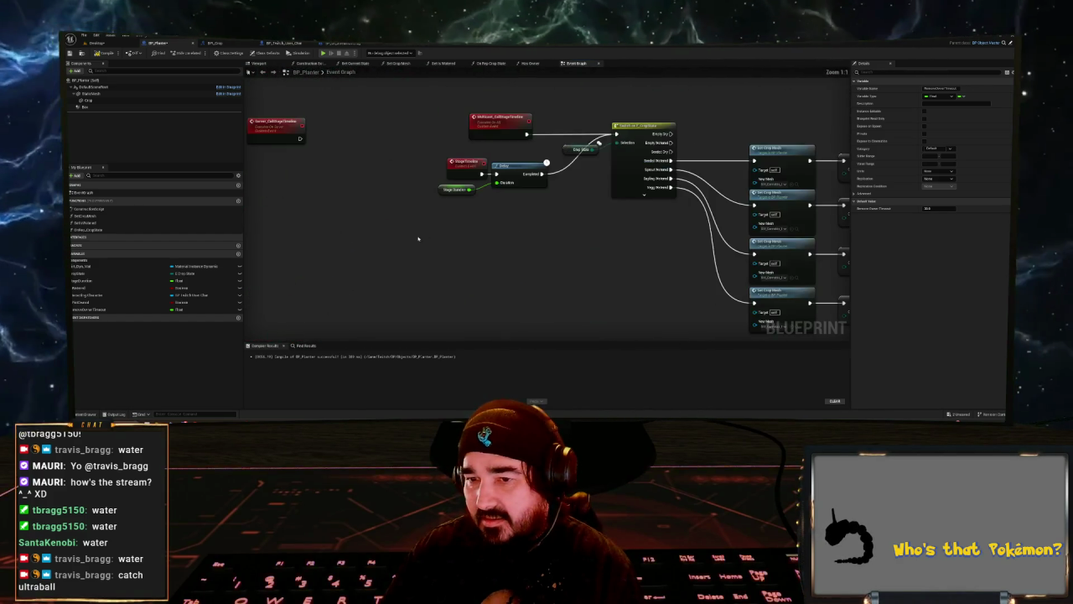
{"action": "scroll", "coordinate": [446, 200], "scroll_direction": "down", "scroll_amount": 1}
{"action": "left_click", "coordinate": [440, 187]}
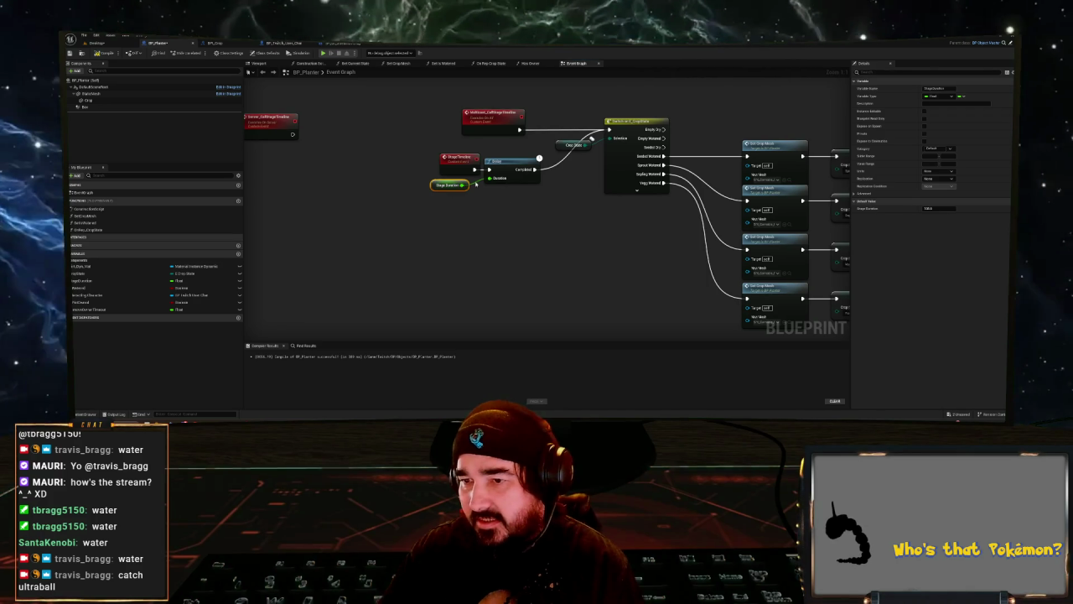
{"action": "left_click_drag", "start_coordinate": [495, 179], "coordinate": [510, 178]}
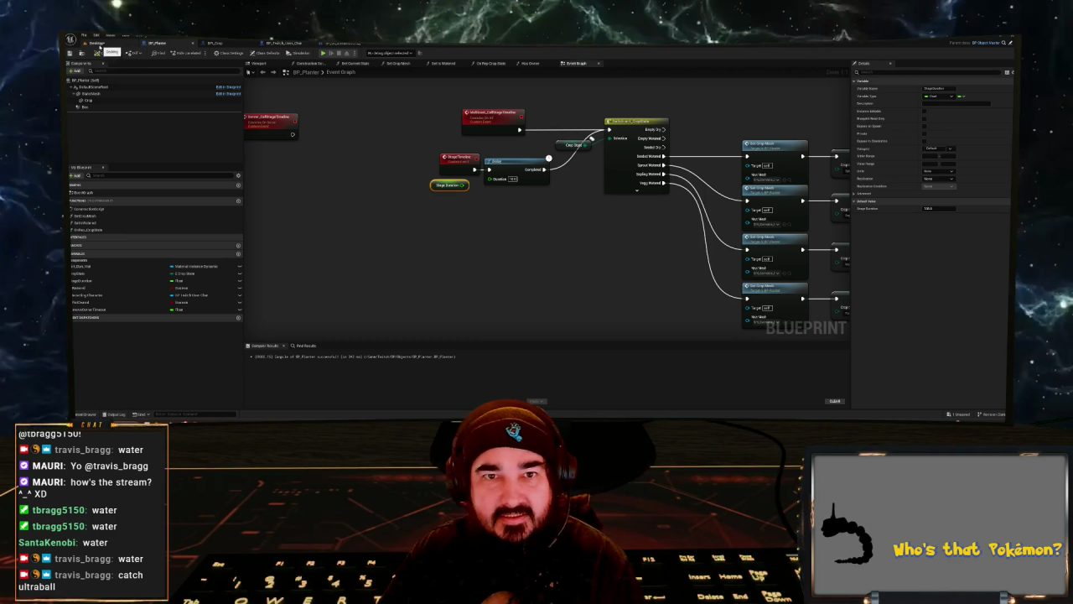
{"action": "left_click", "coordinate": [98, 41]}
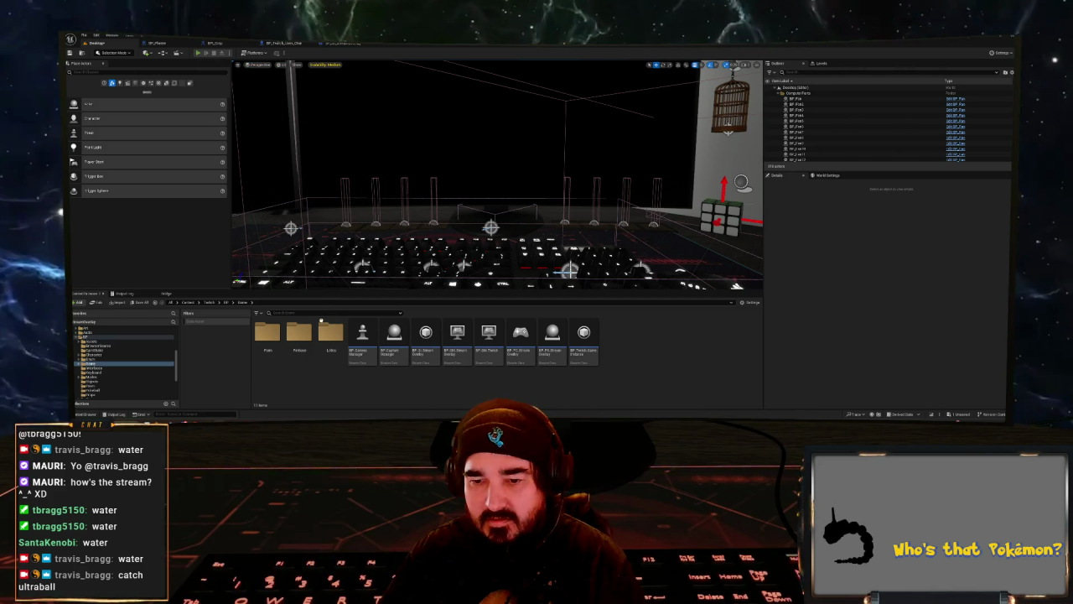
- Play-test the stream game from the Desktop level, then stop to surface the Accessed None error
{"action": "key", "text": "alt+p"}
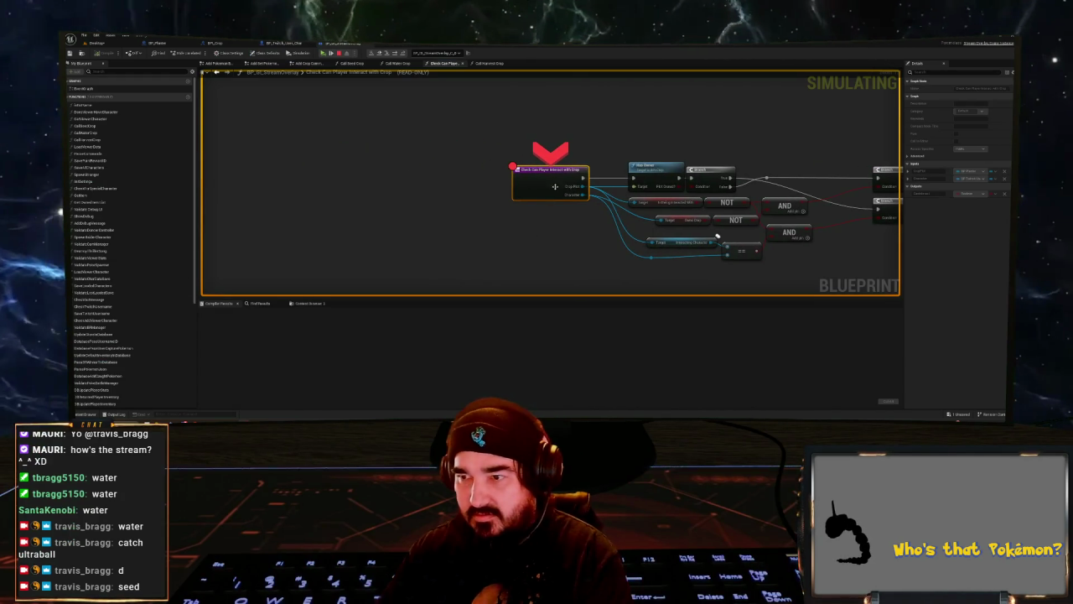
{"action": "left_click", "coordinate": [124, 44]}
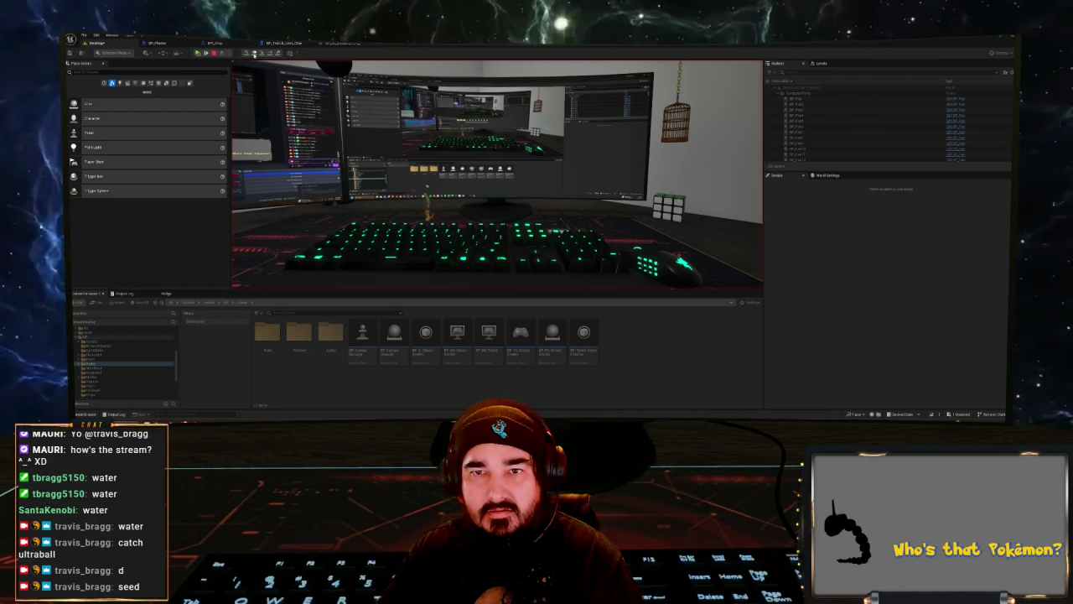
{"action": "left_click", "coordinate": [254, 54]}
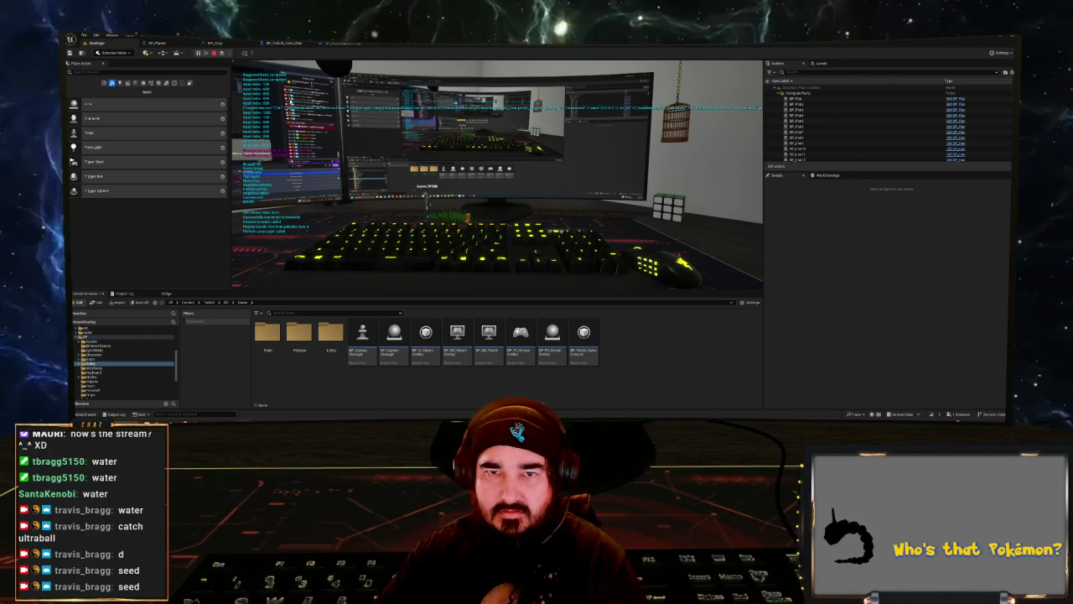
{"action": "key", "text": "Escape"}
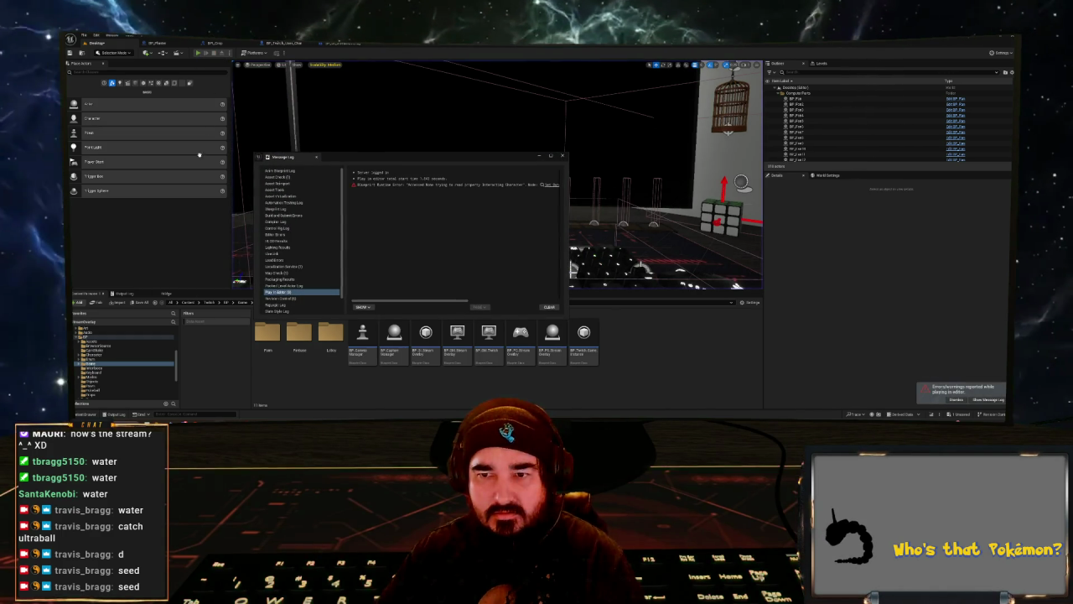
{"action": "key", "text": "alt+p"}
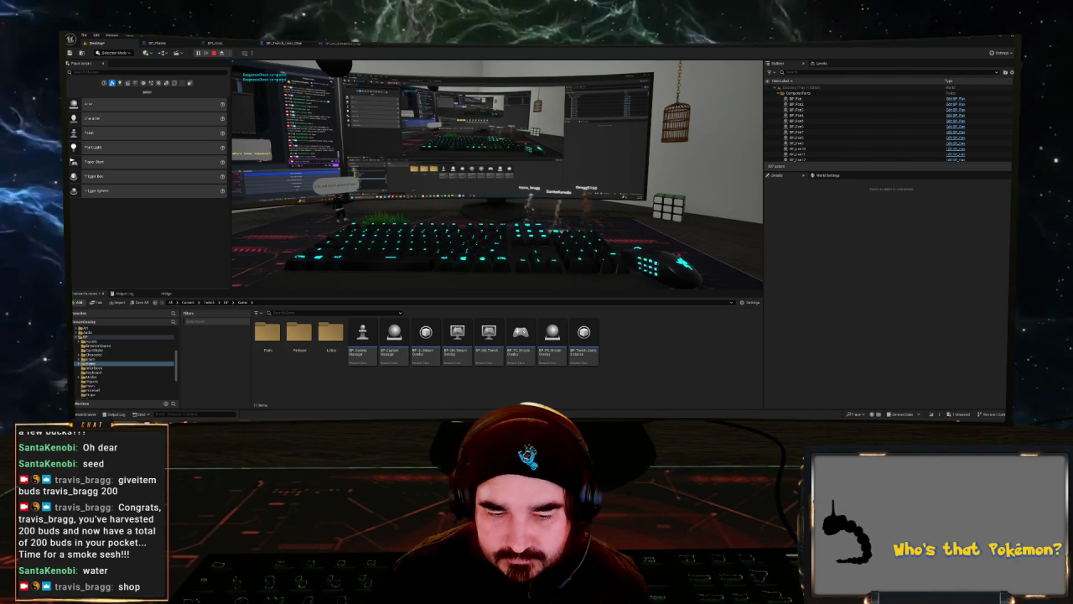
{"action": "mouse_move", "coordinate": [220, 419]}
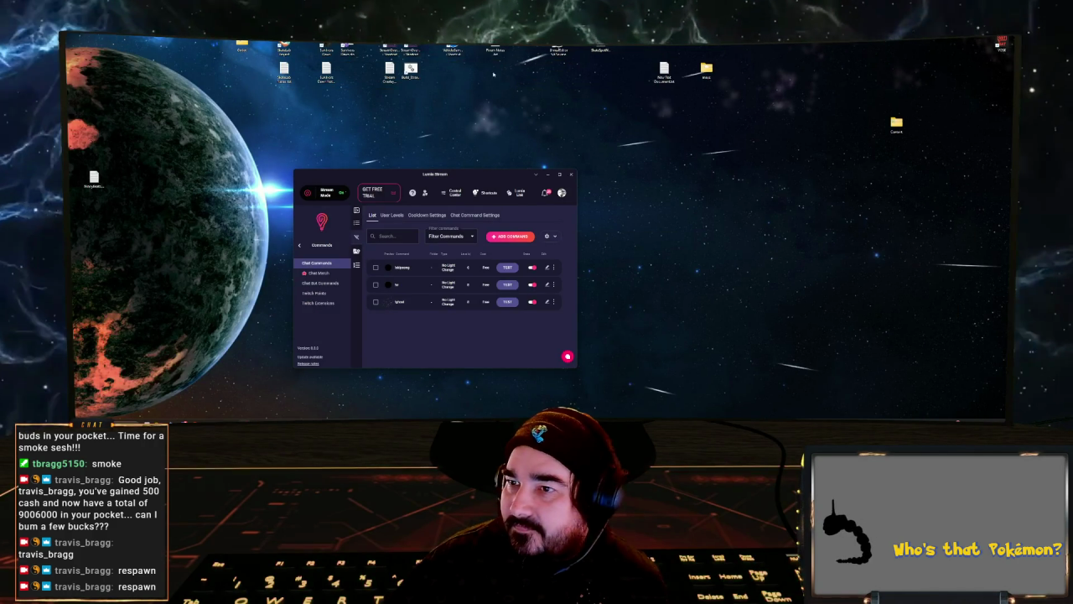
- Open Stream Overlay Notes in Notepad and delete its outdated first line
{"action": "left_click", "coordinate": [389, 74]}
{"action": "double_click", "coordinate": [389, 74]}
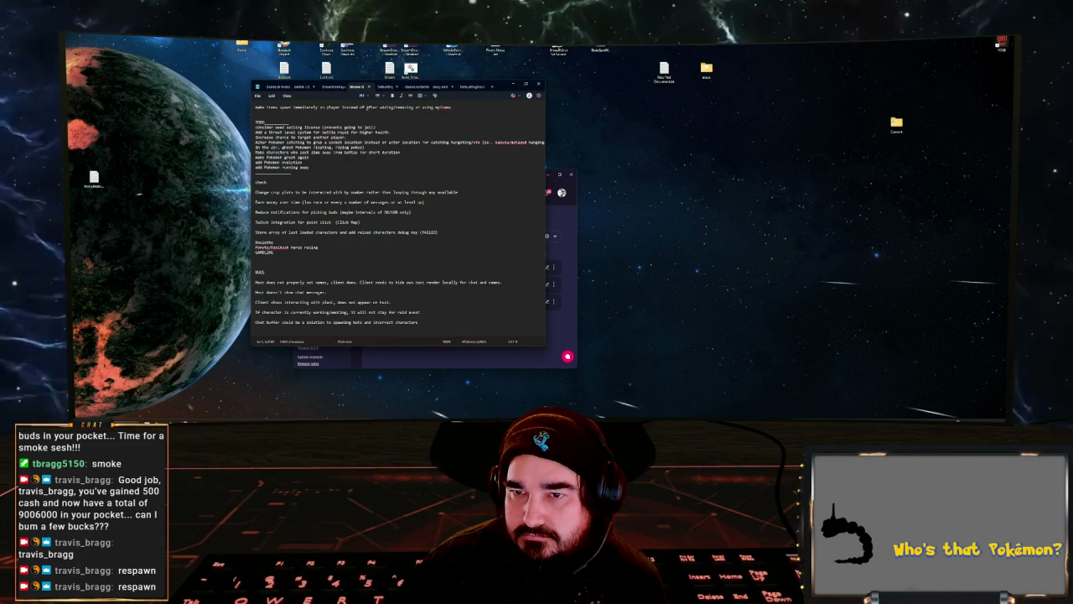
{"action": "left_click", "coordinate": [455, 108]}
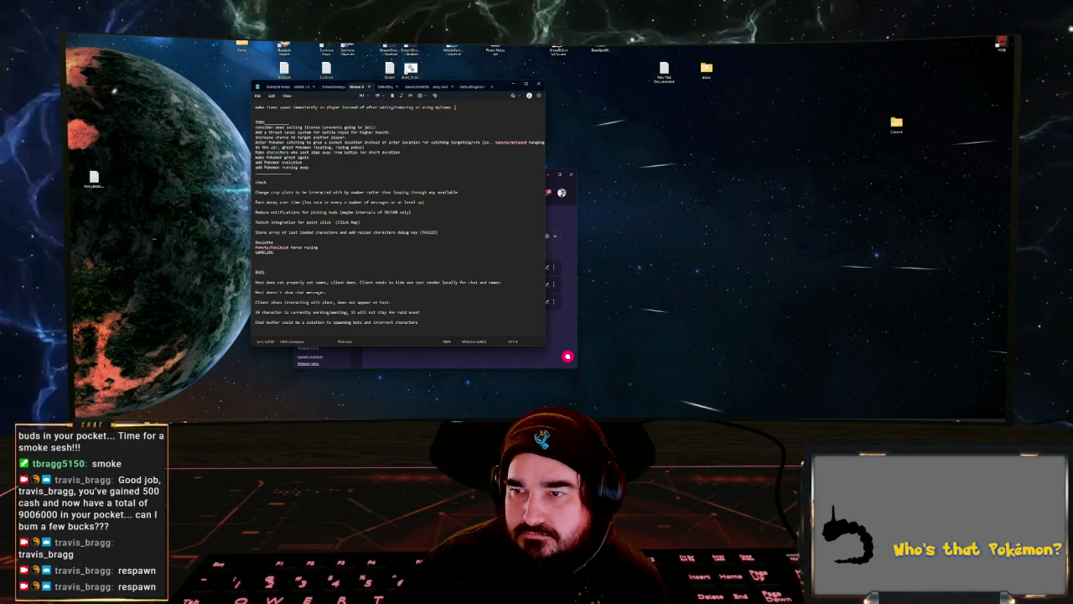
{"action": "left_click_drag", "start_coordinate": [455, 108], "coordinate": [249, 109]}
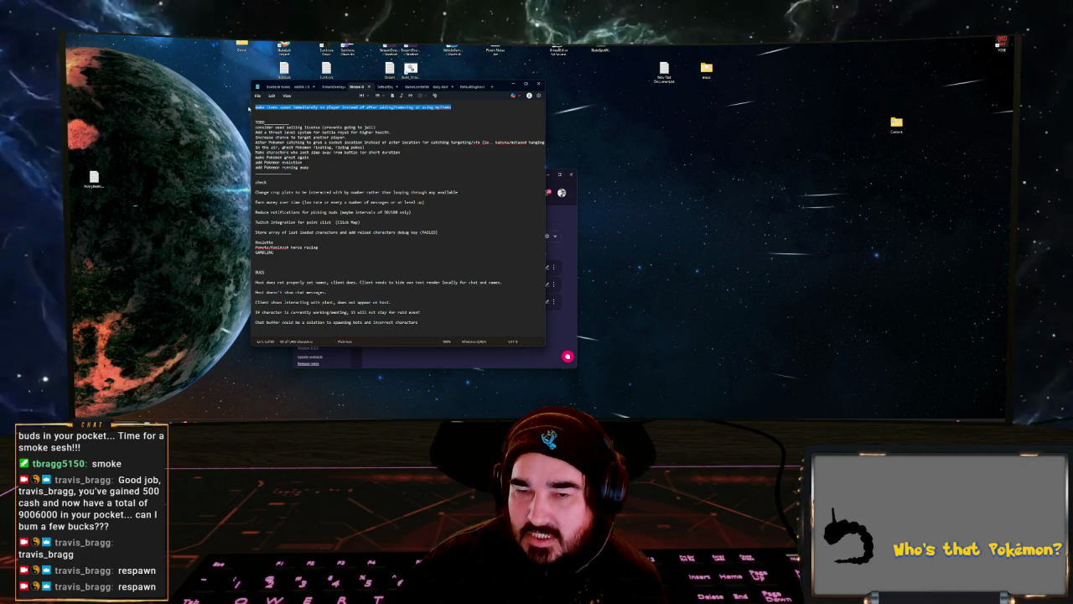
{"action": "key", "text": "BackSpace"}
{"action": "key", "text": "Delete"}
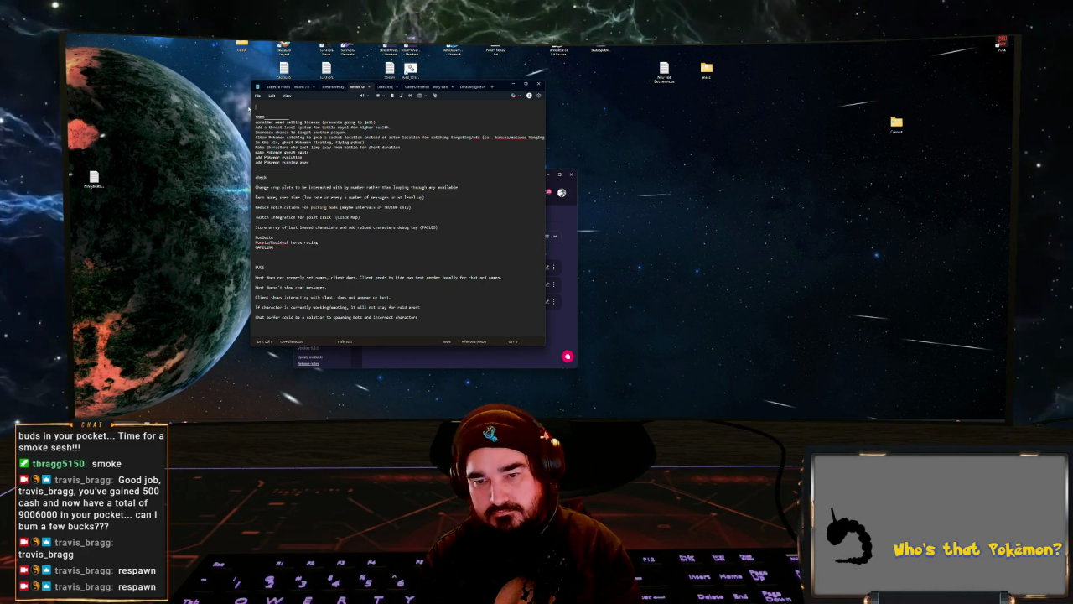
- Write a bug entry: caged players break during raids and should be released beforehand
{"action": "type", "text": "BUG"}
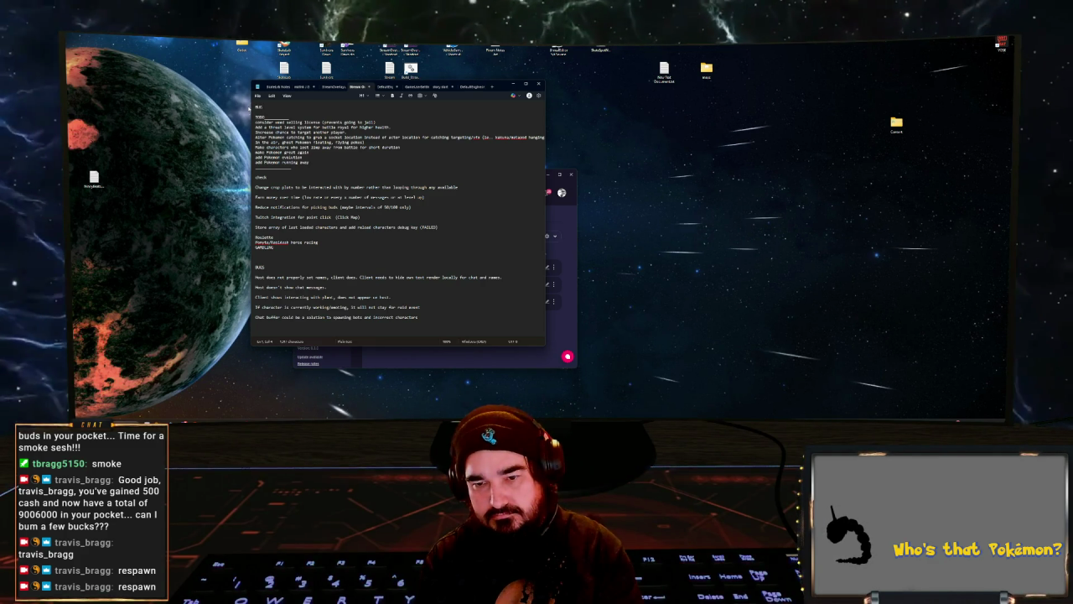
{"action": "type", "text": " - "}
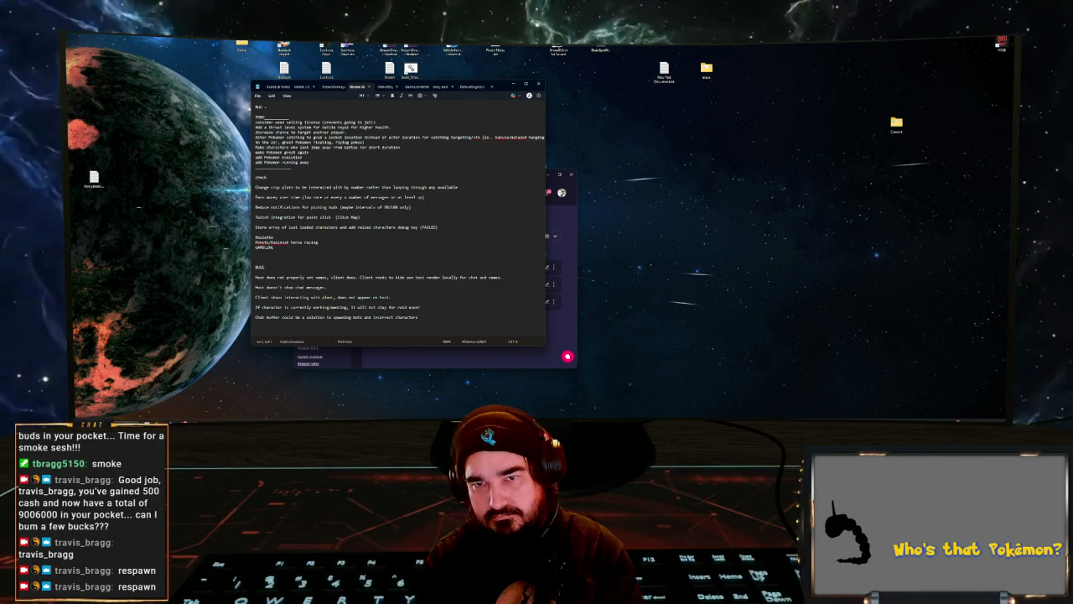
{"action": "type", "text": "If"}
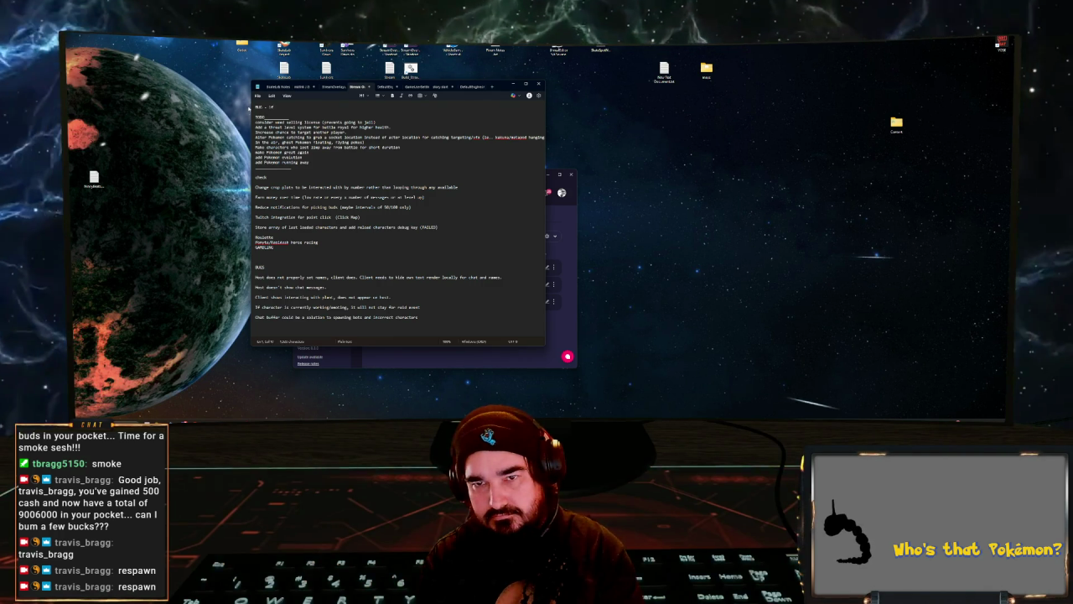
{"action": "type", "text": " player is in"}
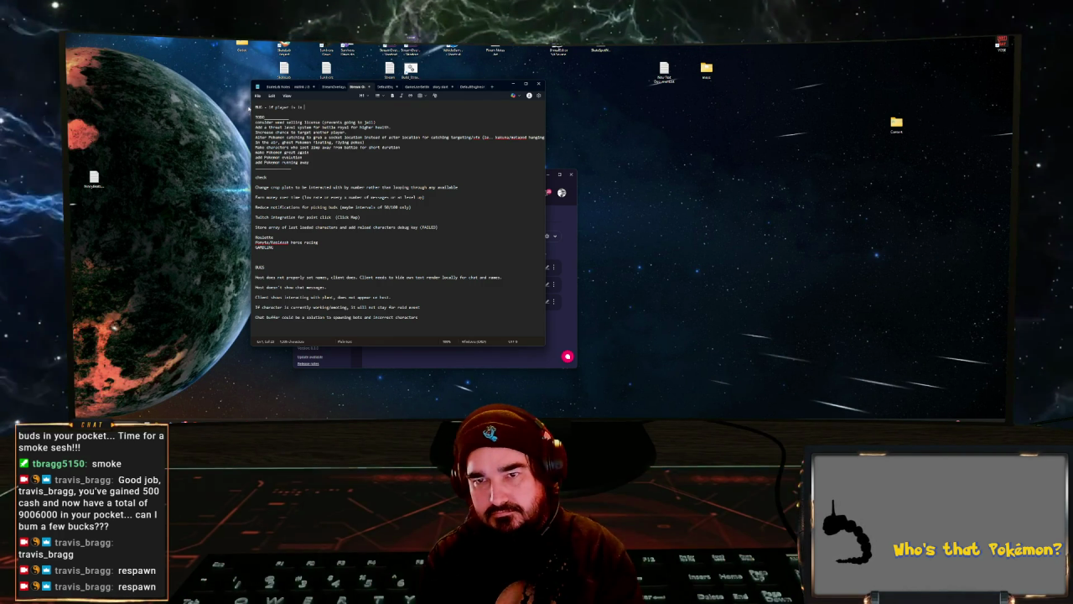
{"action": "type", "text": " cage"}
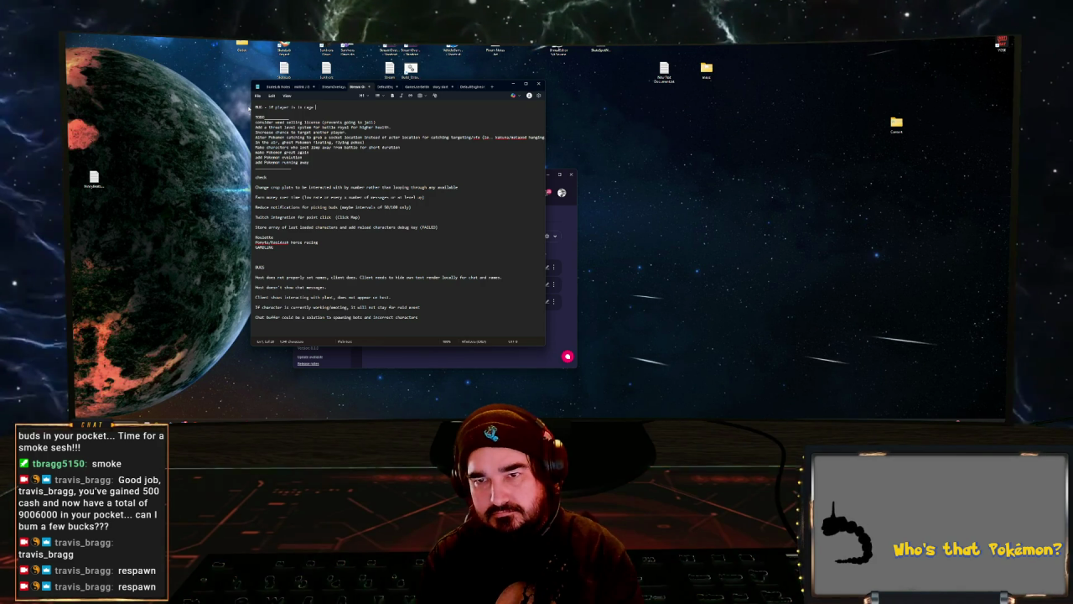
{"action": "type", "text": " orile raiding, "}
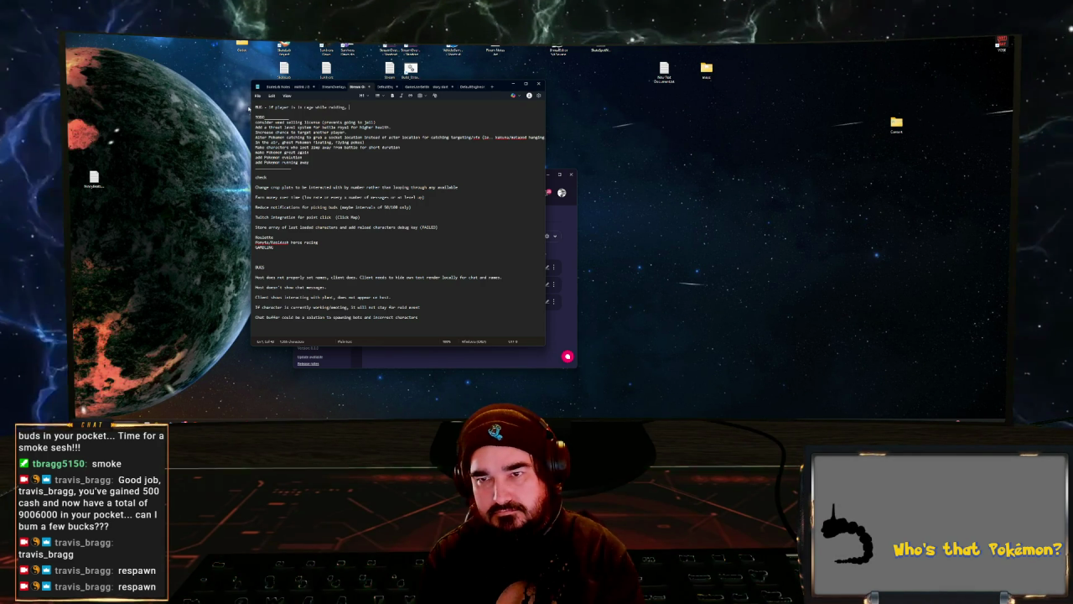
{"action": "type", "text": "chatacter breaks"}
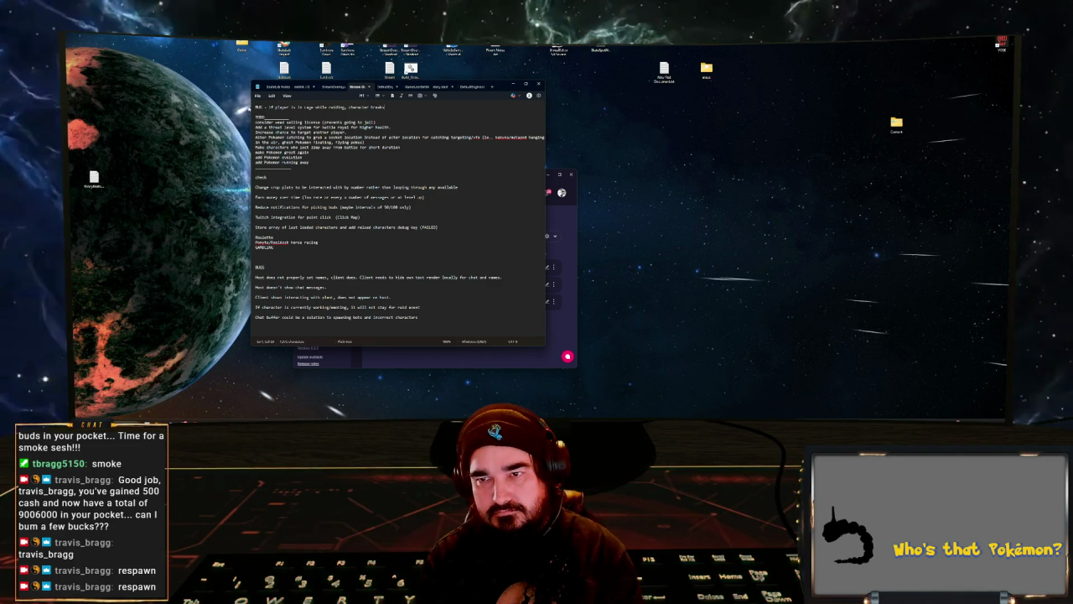
{"action": "type", "text": "."}
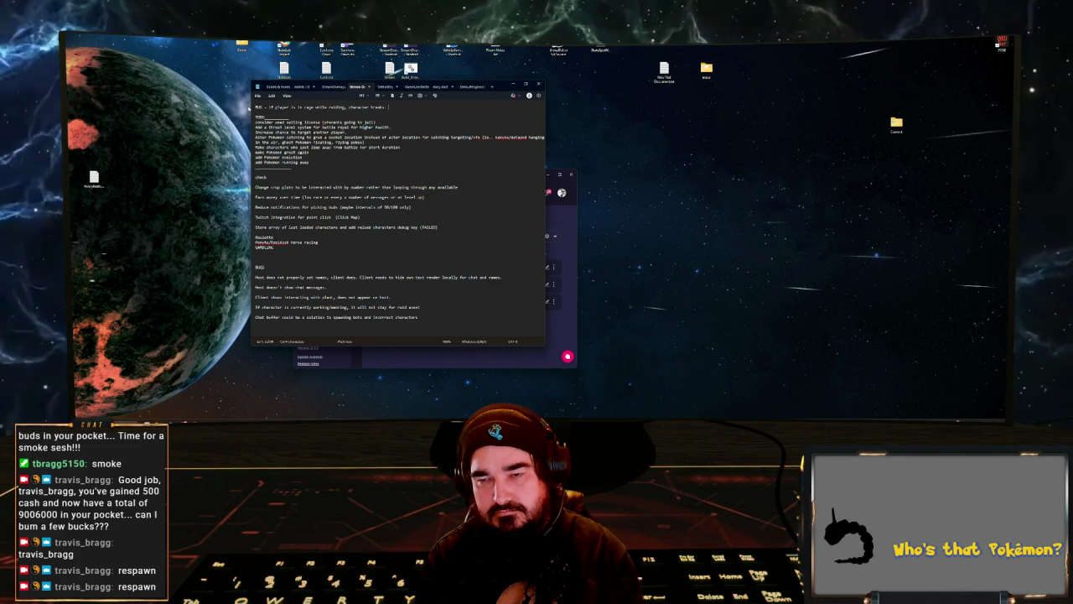
{"action": "type", "text": " Should be"}
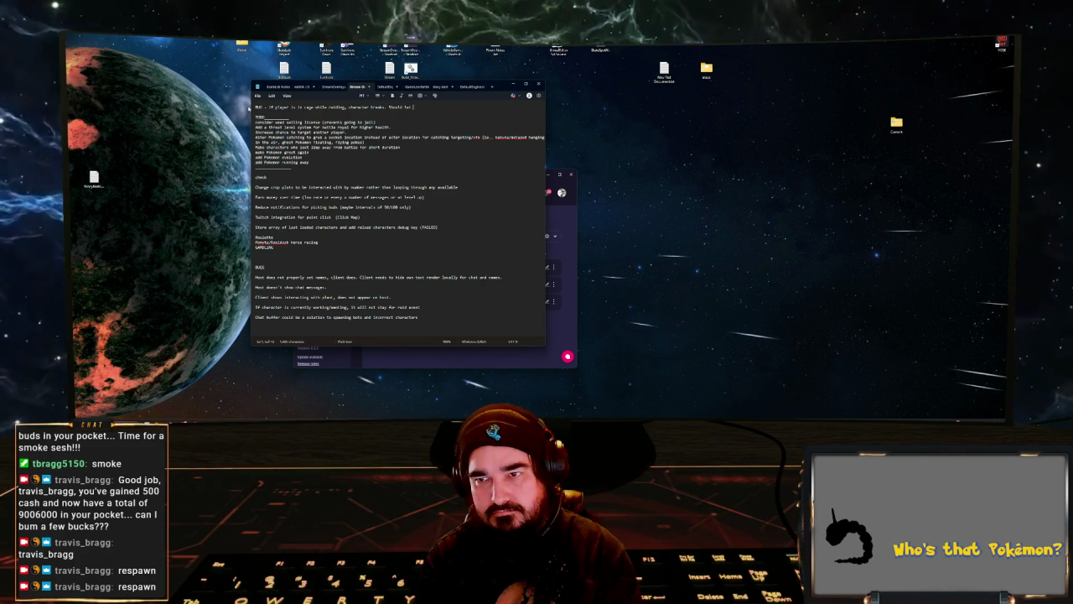
{"action": "type", "text": " can df jail and re"}
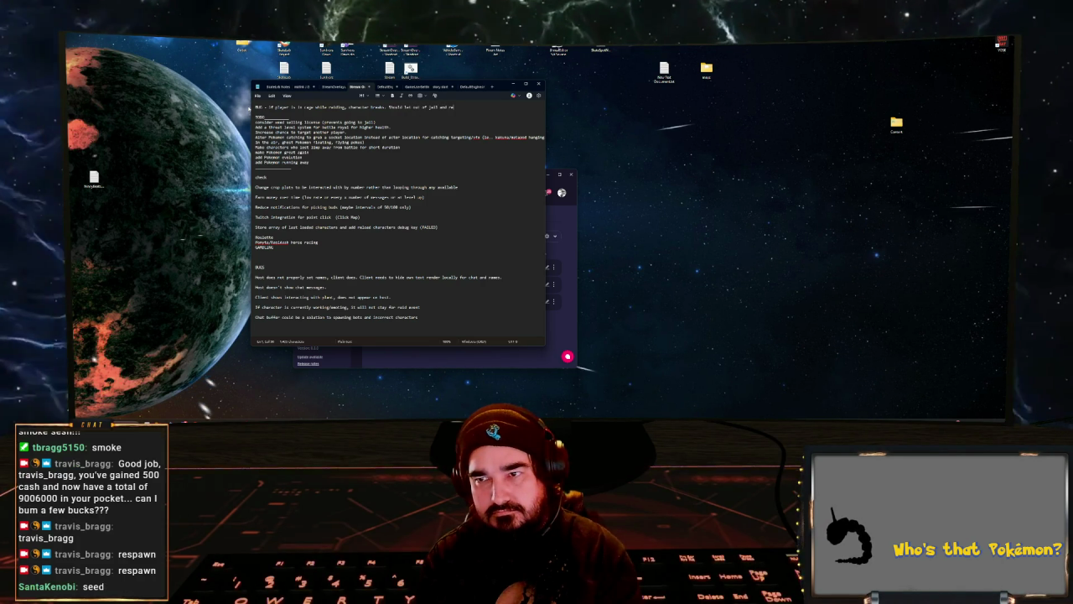
{"action": "type", "text": "setto normal befo"}
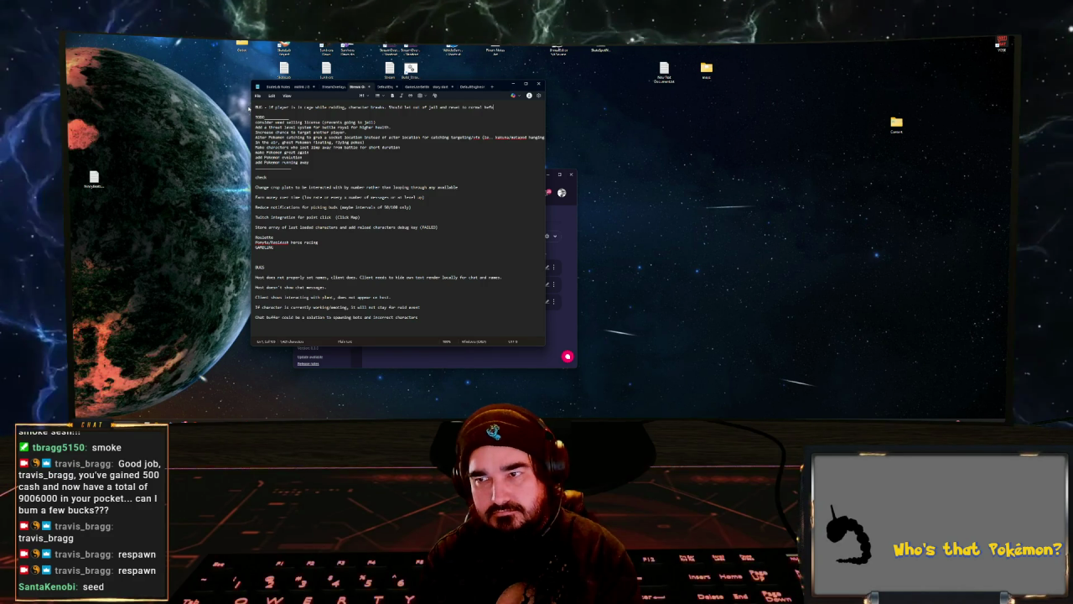
{"action": "type", "text": "lay"}
{"action": "type", "text": "ing raid event."}
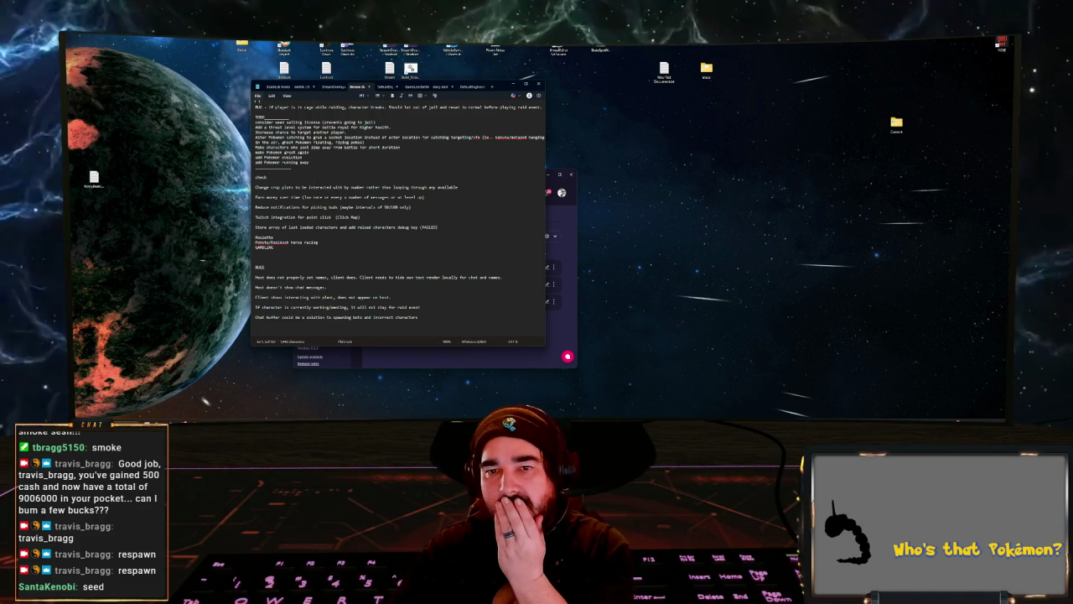
{"action": "left_click", "coordinate": [257, 95]}
{"action": "left_click", "coordinate": [276, 138]}
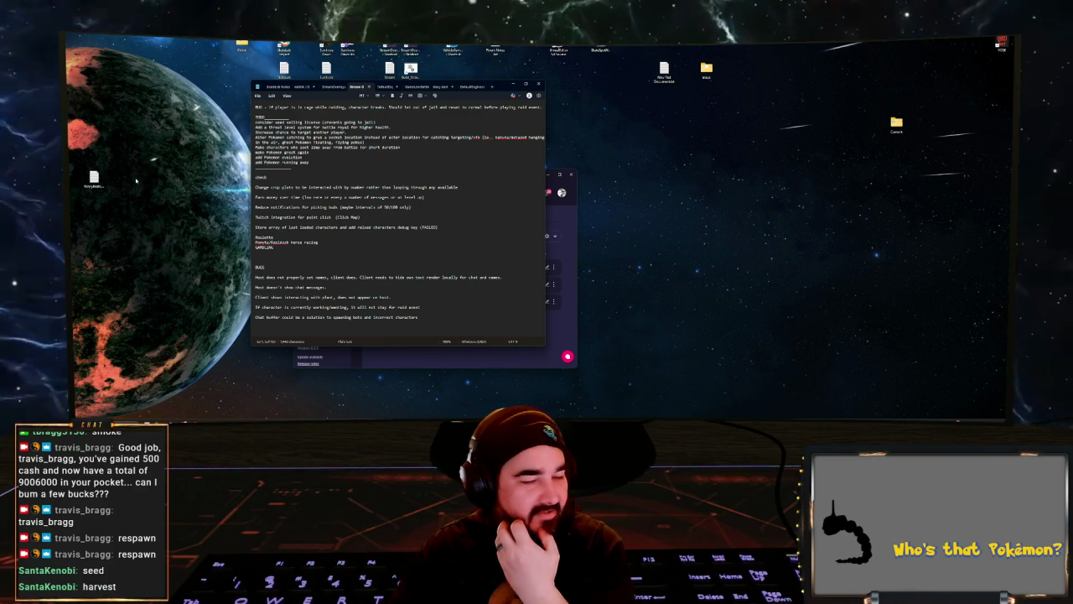
{"action": "key", "text": "alt+Tab"}
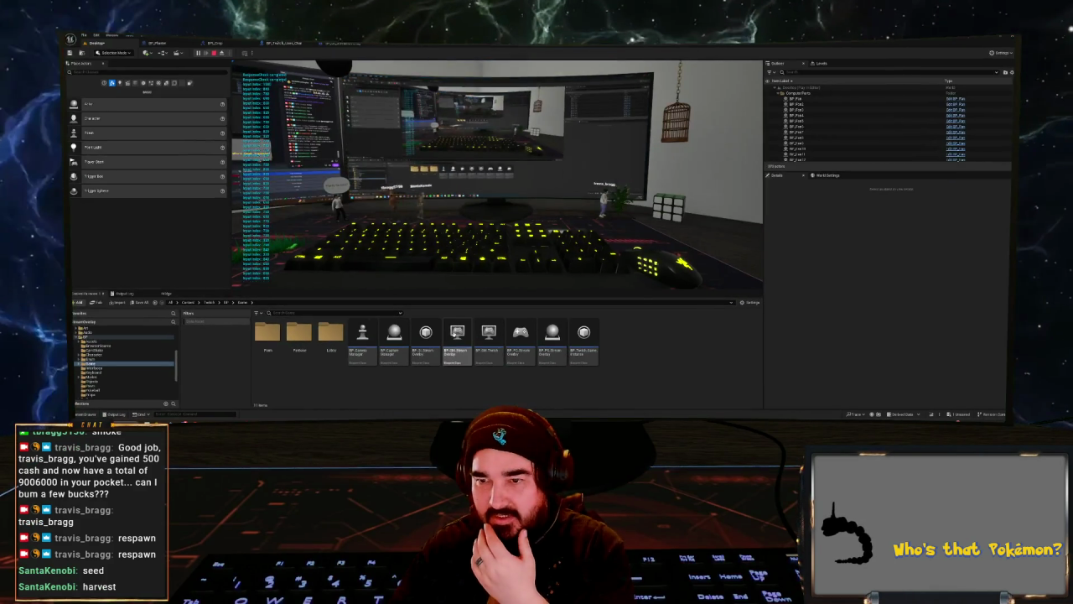